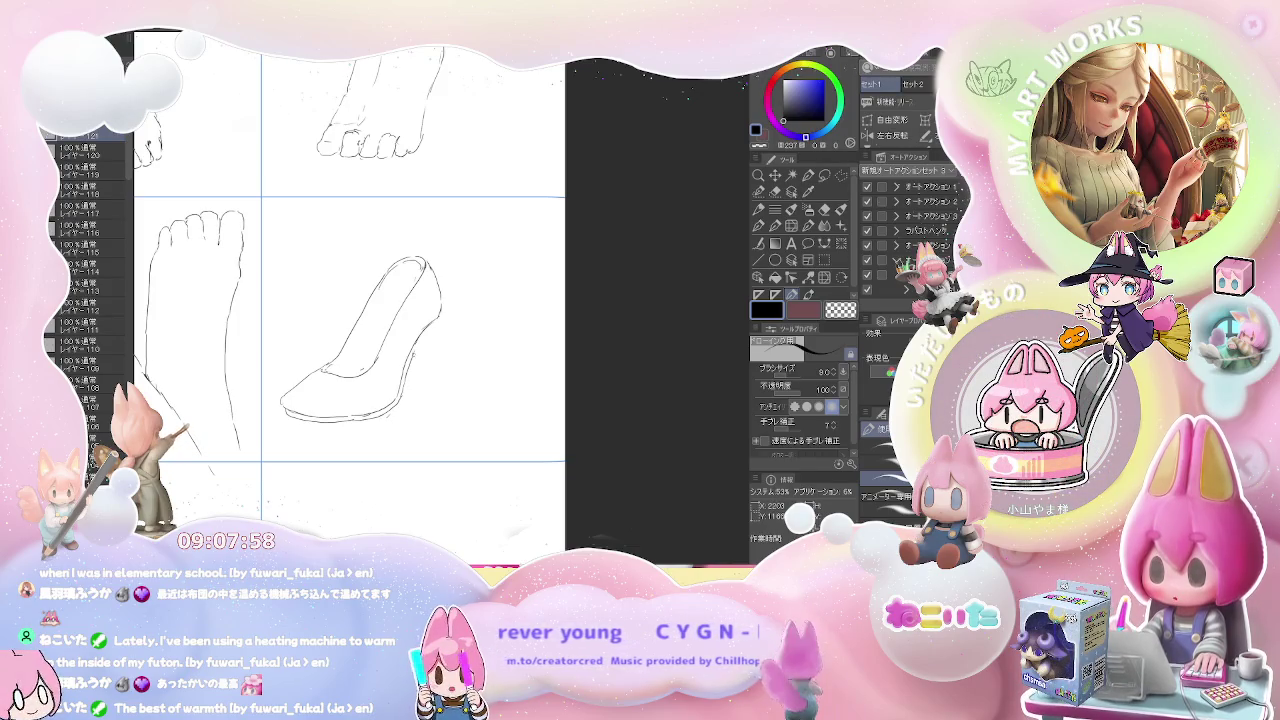
- Draw the stiletto heel's back and front lines under the side-view pump, redoing one wrong stroke
left_click_drag(441, 312, 432, 328)
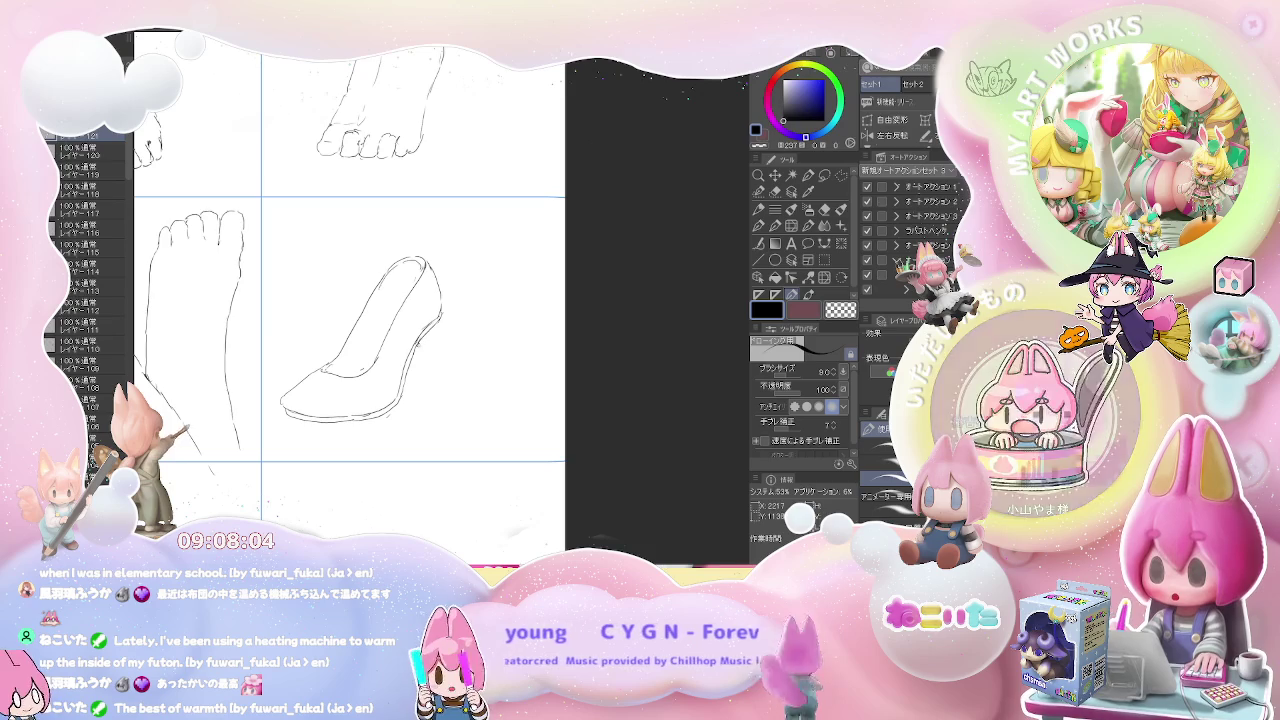
left_click_drag(421, 345, 420, 383)
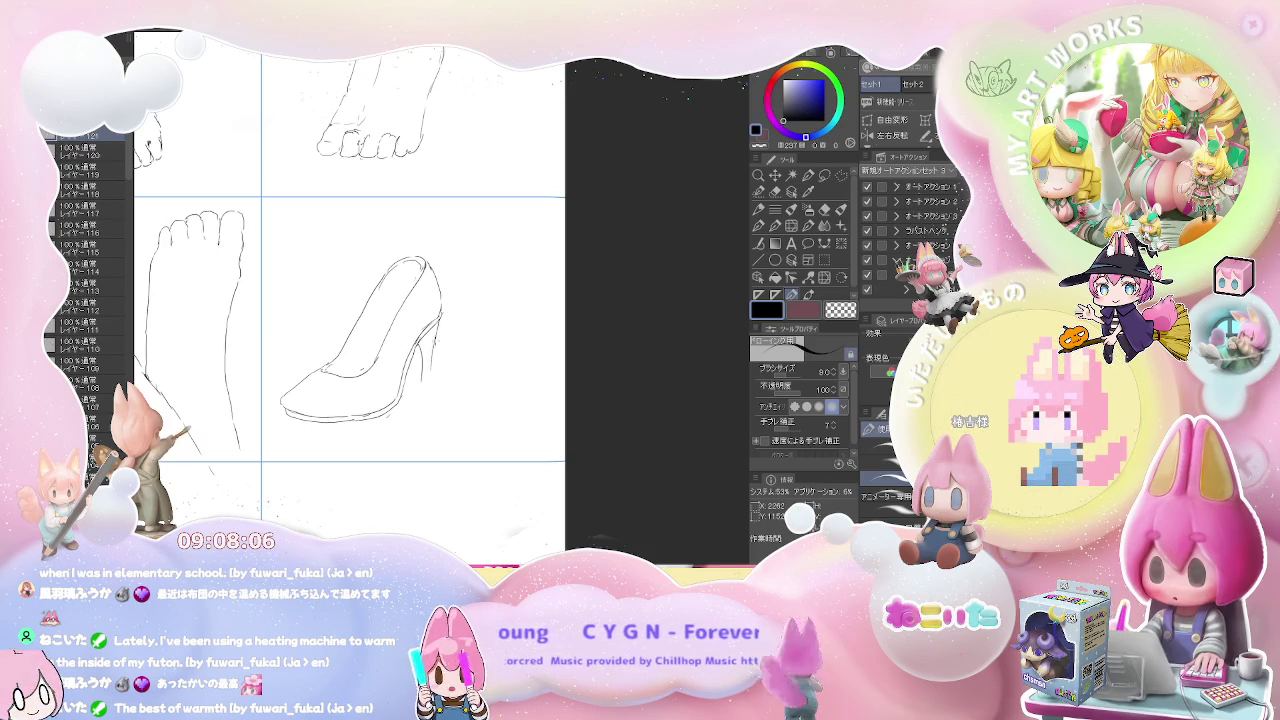
key("ctrl+z")
left_click_drag(441, 318, 430, 396)
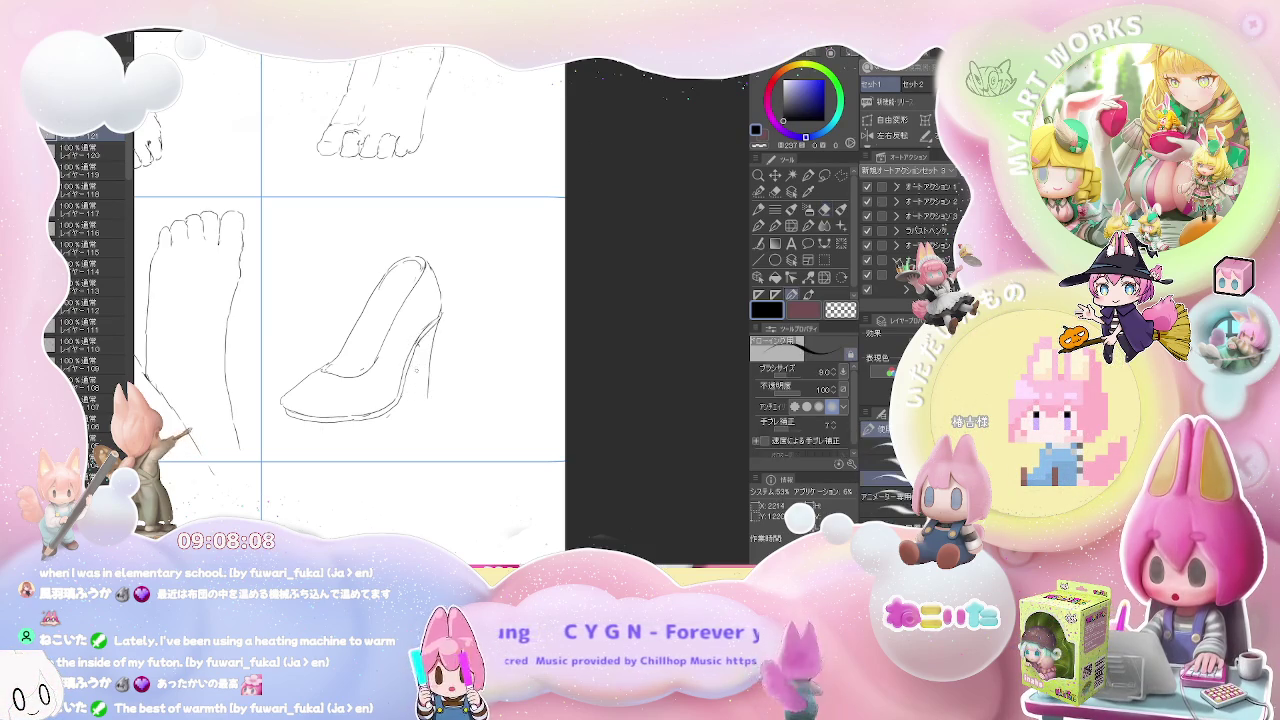
mouse_move(416, 345)
left_mouse_down()
mouse_move(402, 398)
mouse_move(420, 398)
mouse_move(421, 341)
left_mouse_up()
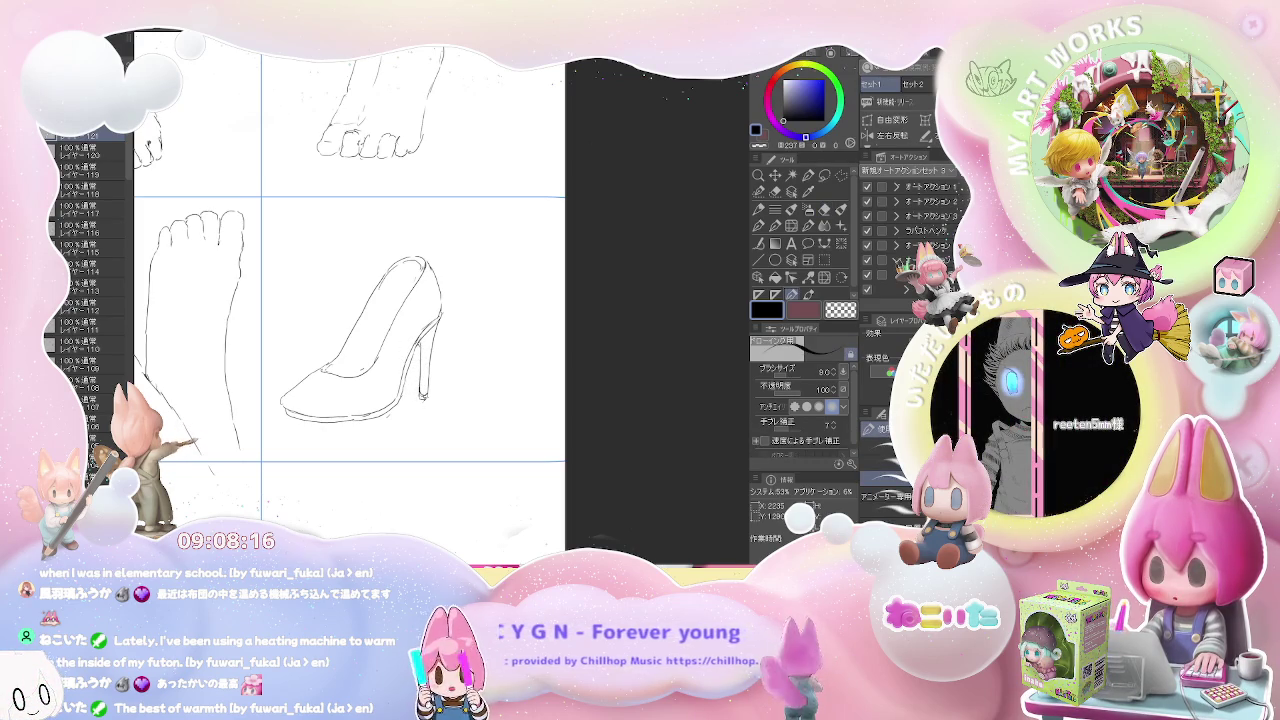
left_click_drag(475, 279, 414, 280)
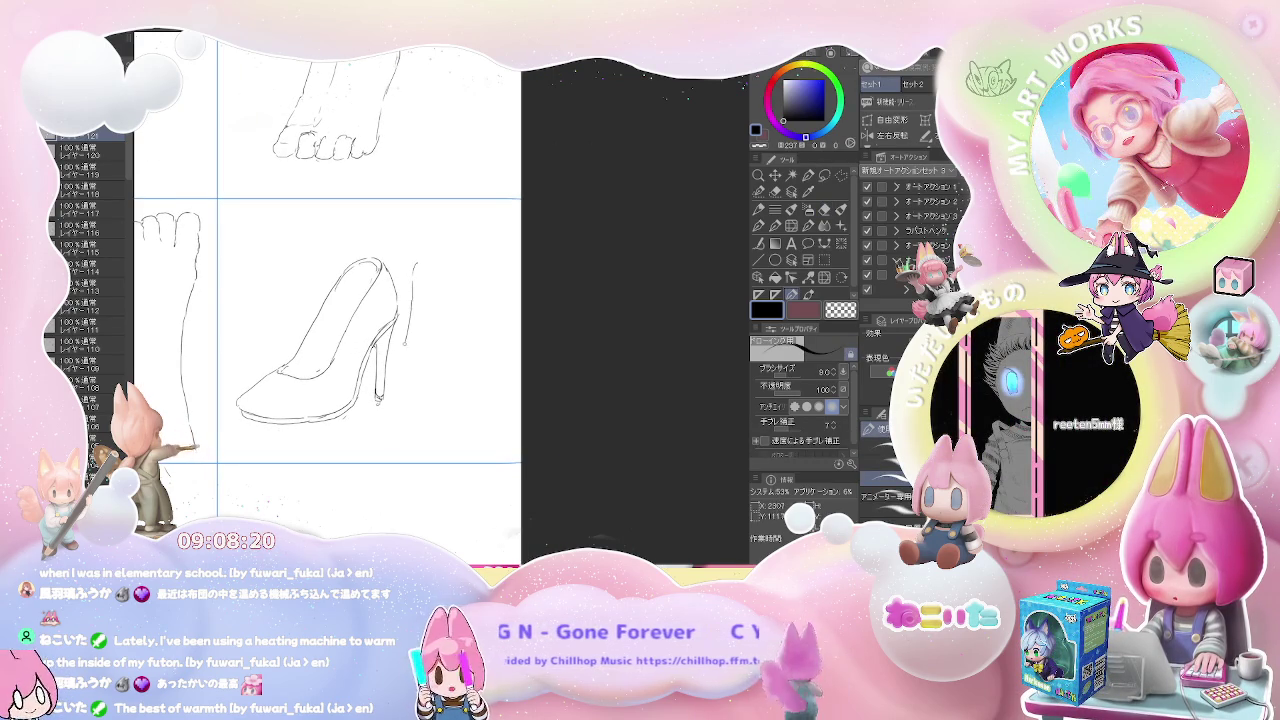
- Add short finishing strokes at and below the first pump's heel tip
left_click_drag(392, 393, 387, 407)
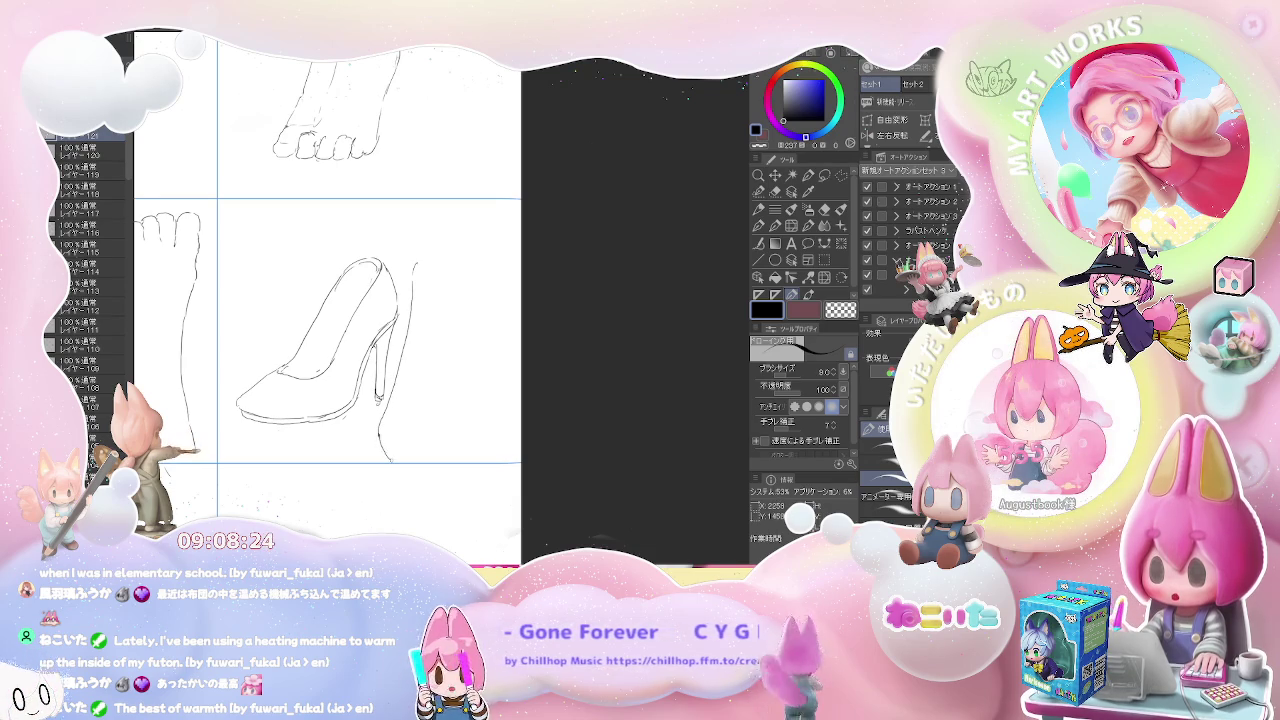
left_click_drag(401, 462, 390, 445)
key("e")
key("p")
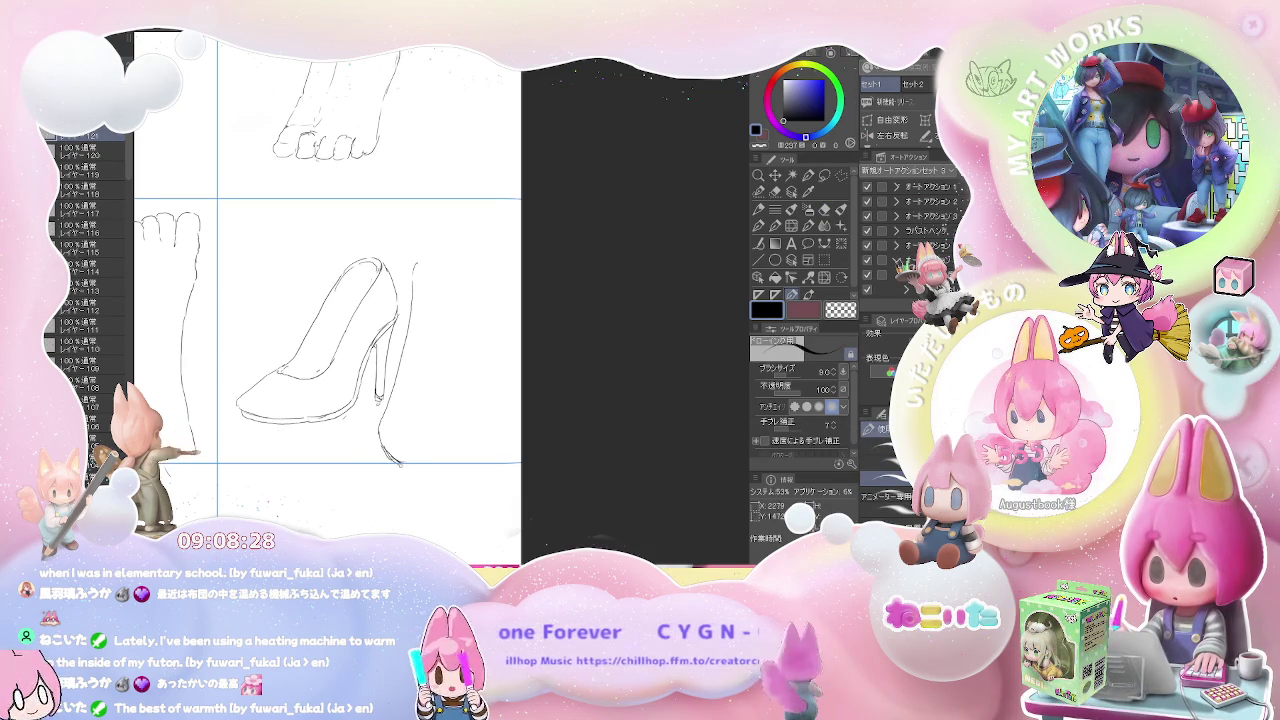
- Sketch the second, front-facing pump's base line and rounded top outline beside the first
mouse_move(456, 449)
left_mouse_down()
mouse_move(447, 458)
mouse_move(456, 452)
left_mouse_up()
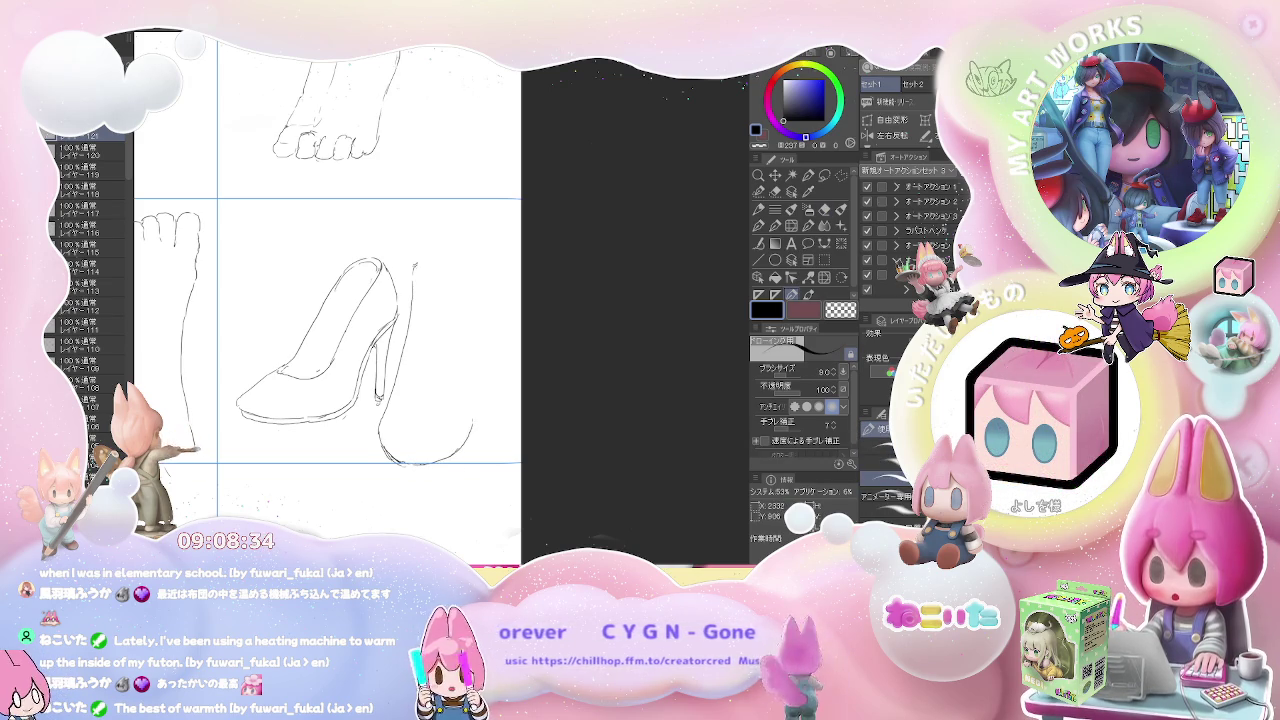
mouse_move(415, 266)
left_mouse_down()
mouse_move(458, 264)
mouse_move(419, 277)
left_mouse_up()
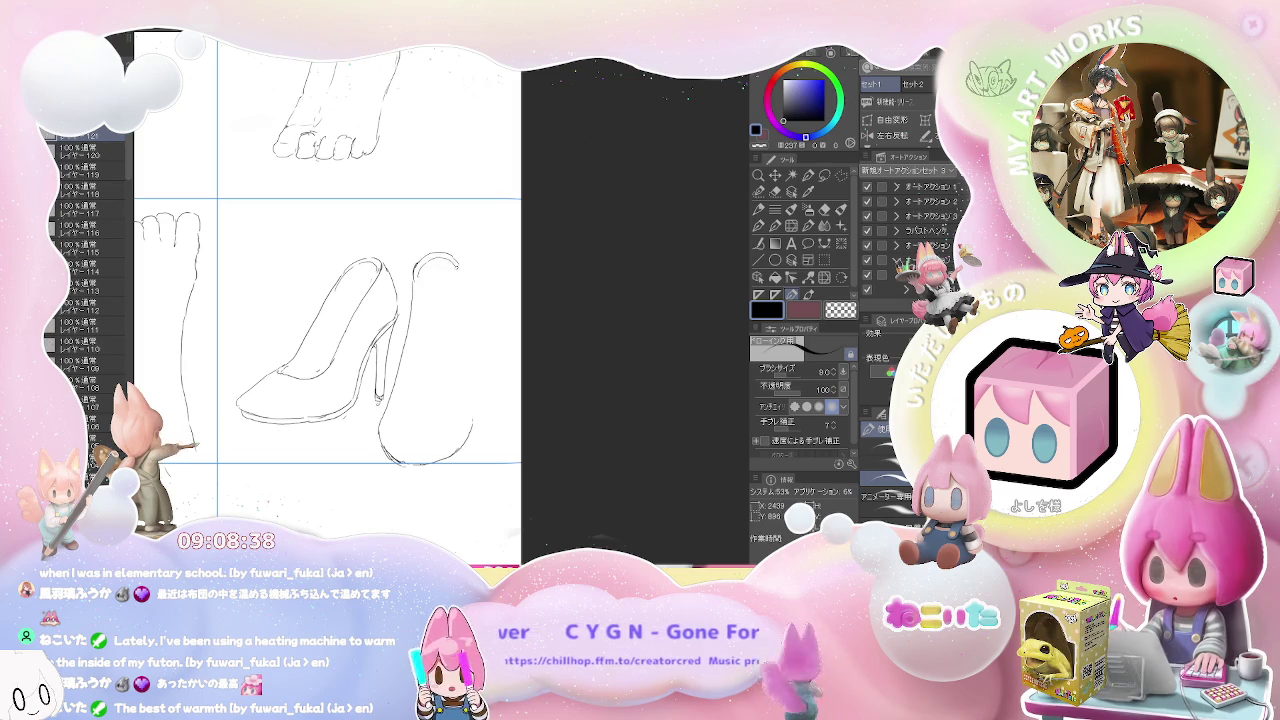
key("e")
key("p")
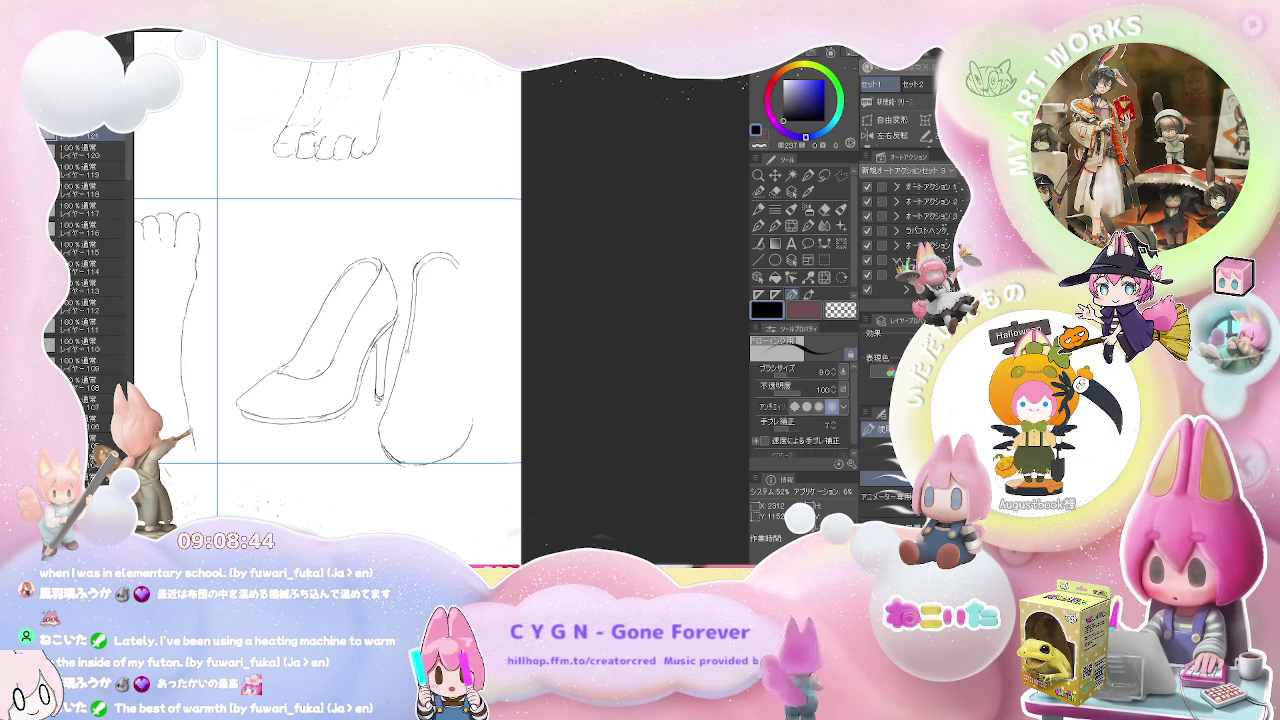
key("e")
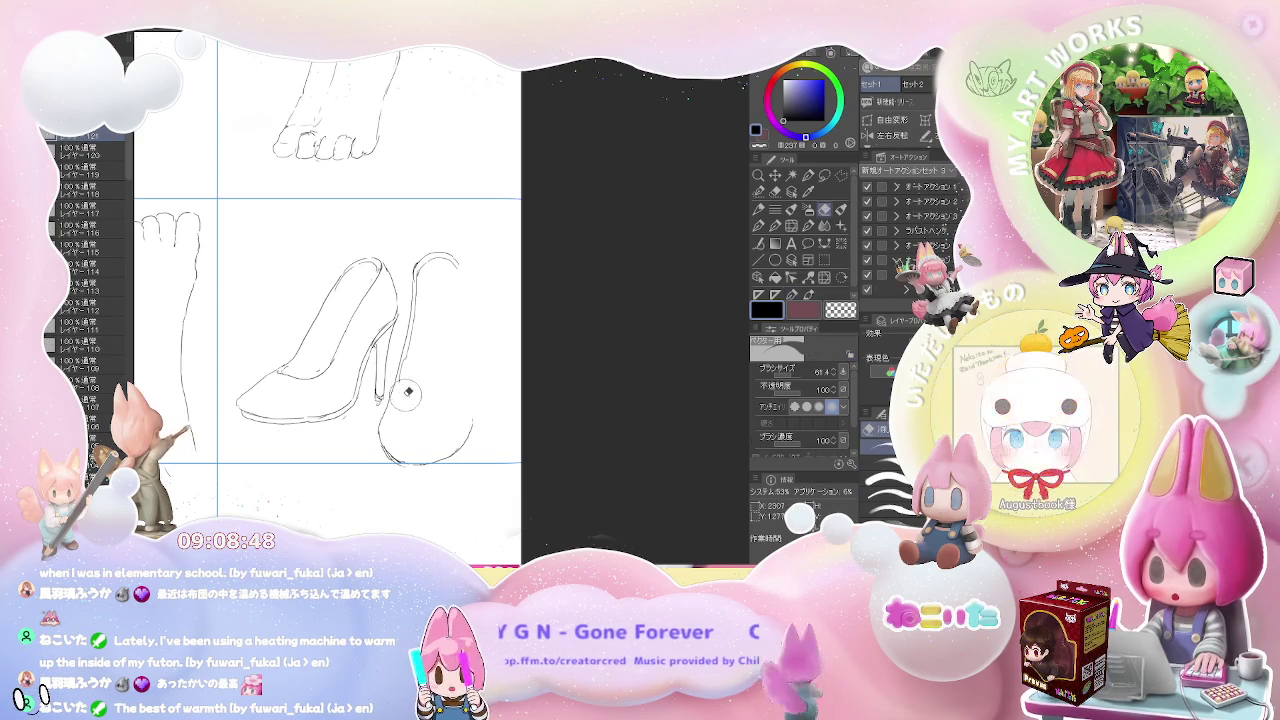
key("p")
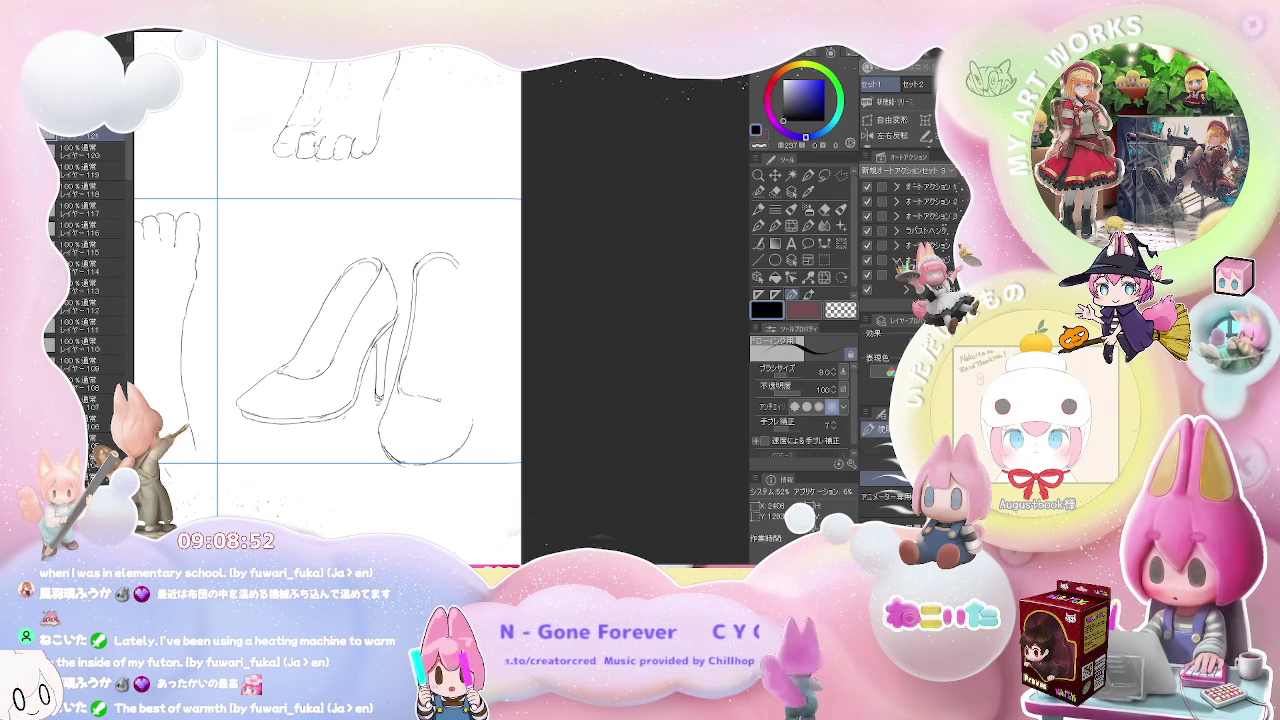
left_click_drag(420, 398, 450, 399)
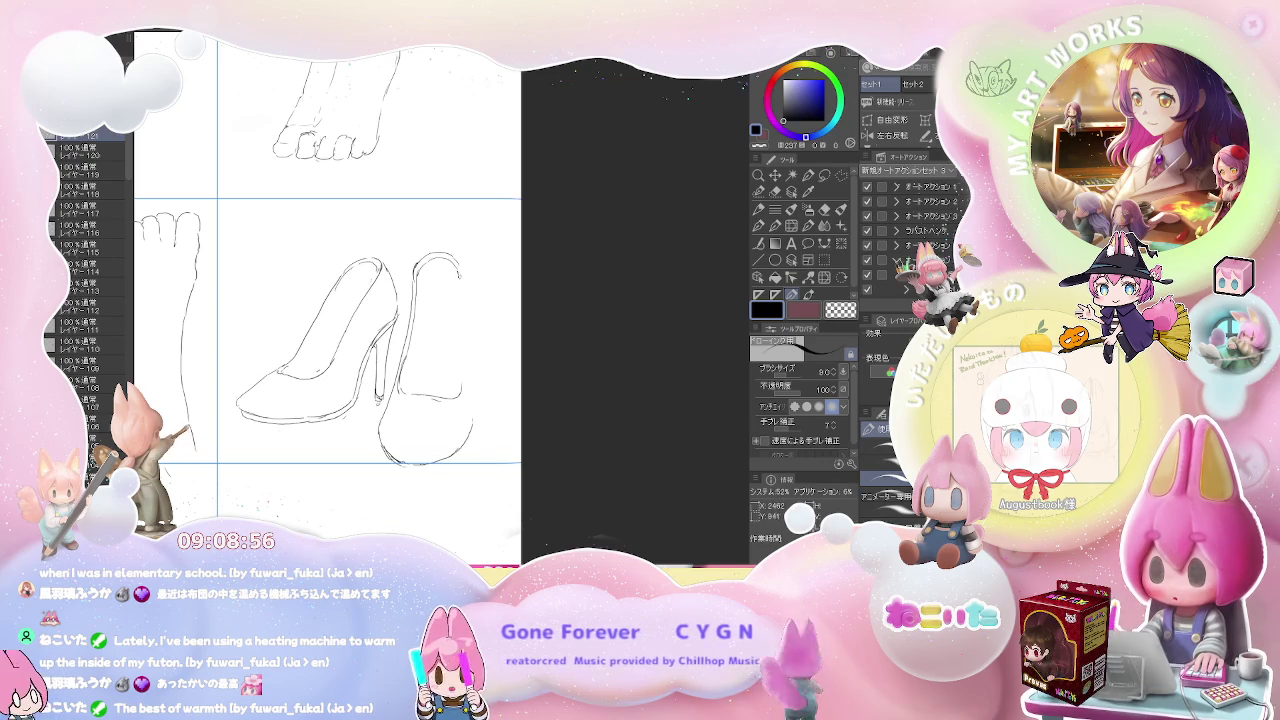
mouse_move(461, 283)
left_mouse_down()
mouse_move(461, 297)
mouse_move(460, 277)
left_mouse_up()
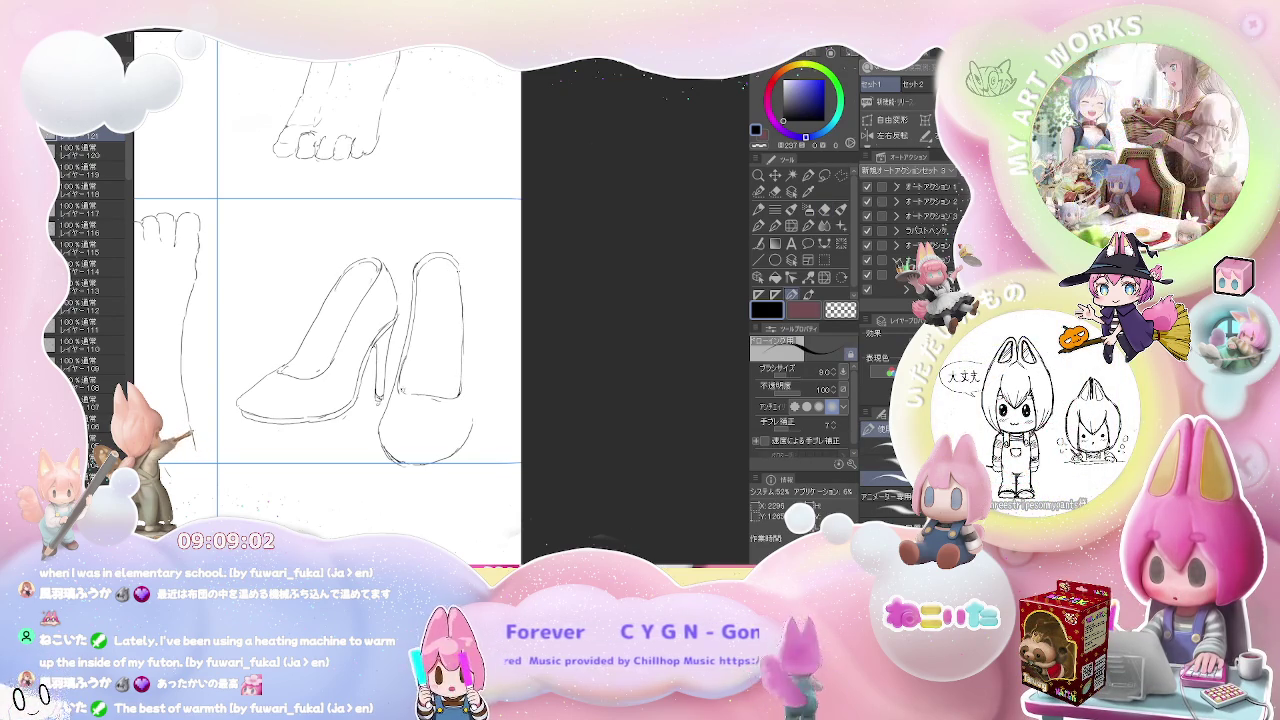
- Add strokes along the second pump's top edge
key("e")
key("p")
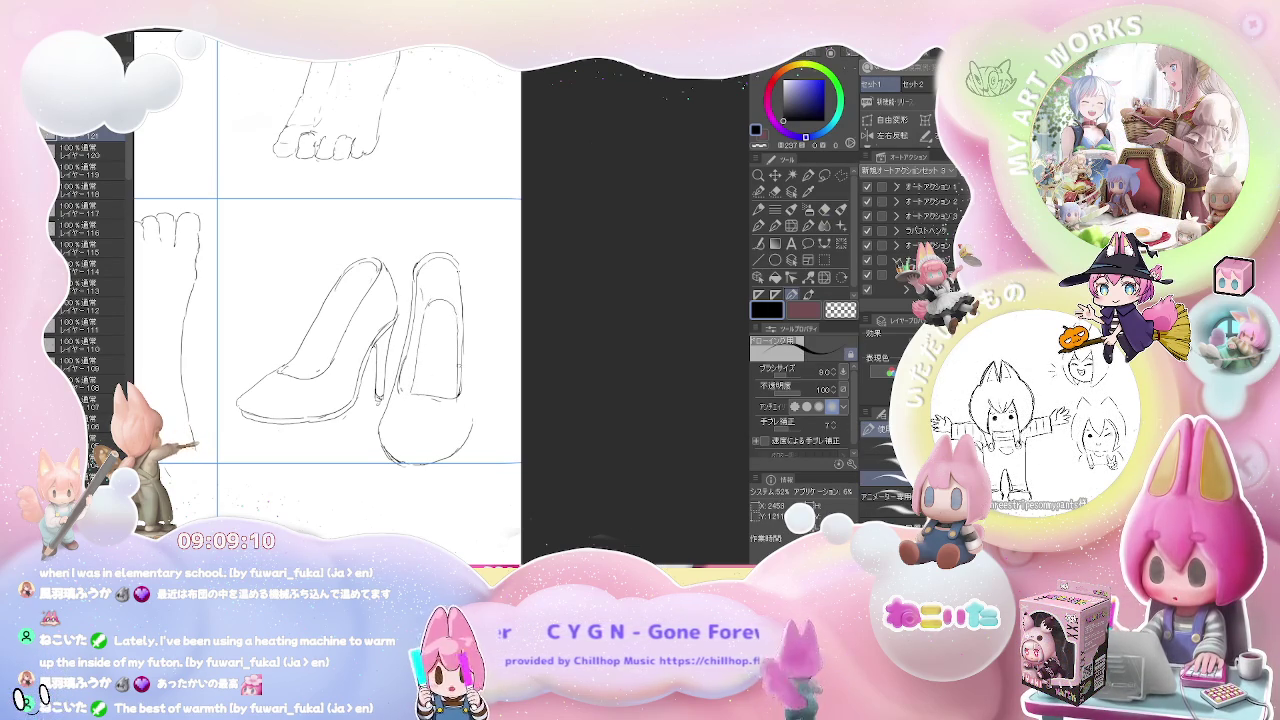
left_click_drag(458, 296, 462, 314)
left_click_drag(458, 262, 464, 280)
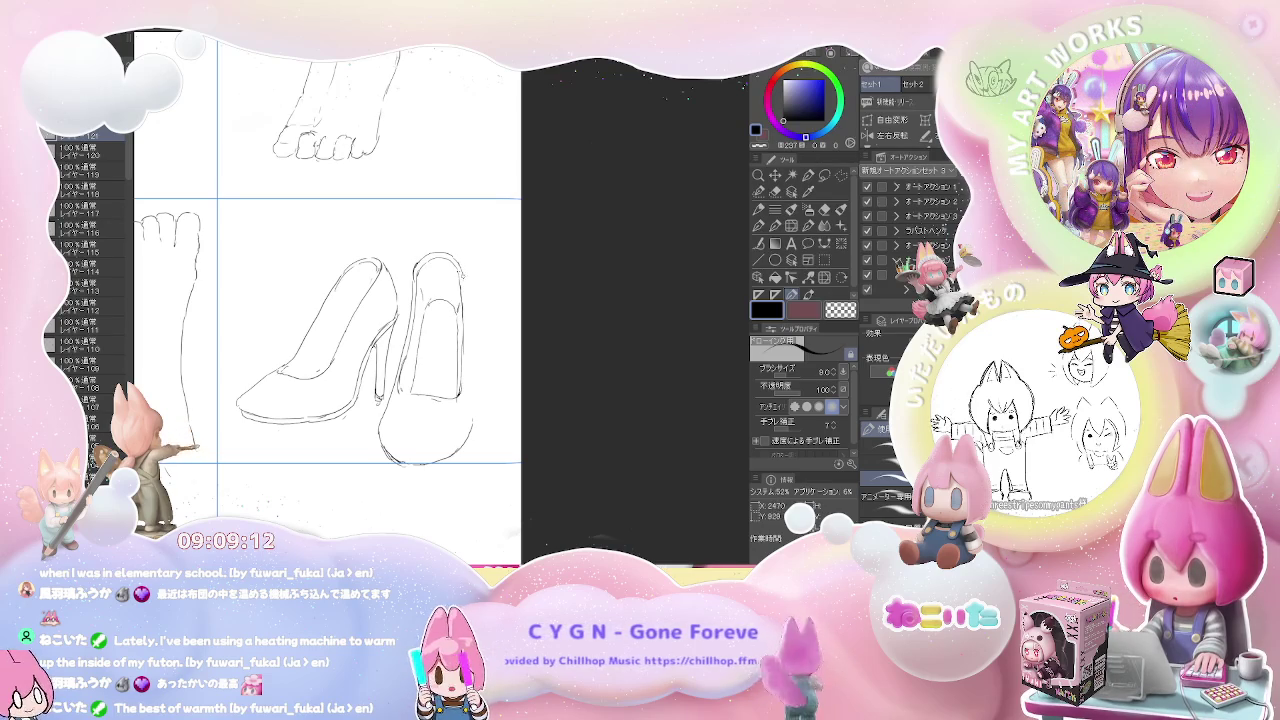
- Draw the second pump's inner opening, right edge and a small detail line
left_click_drag(465, 358, 469, 376)
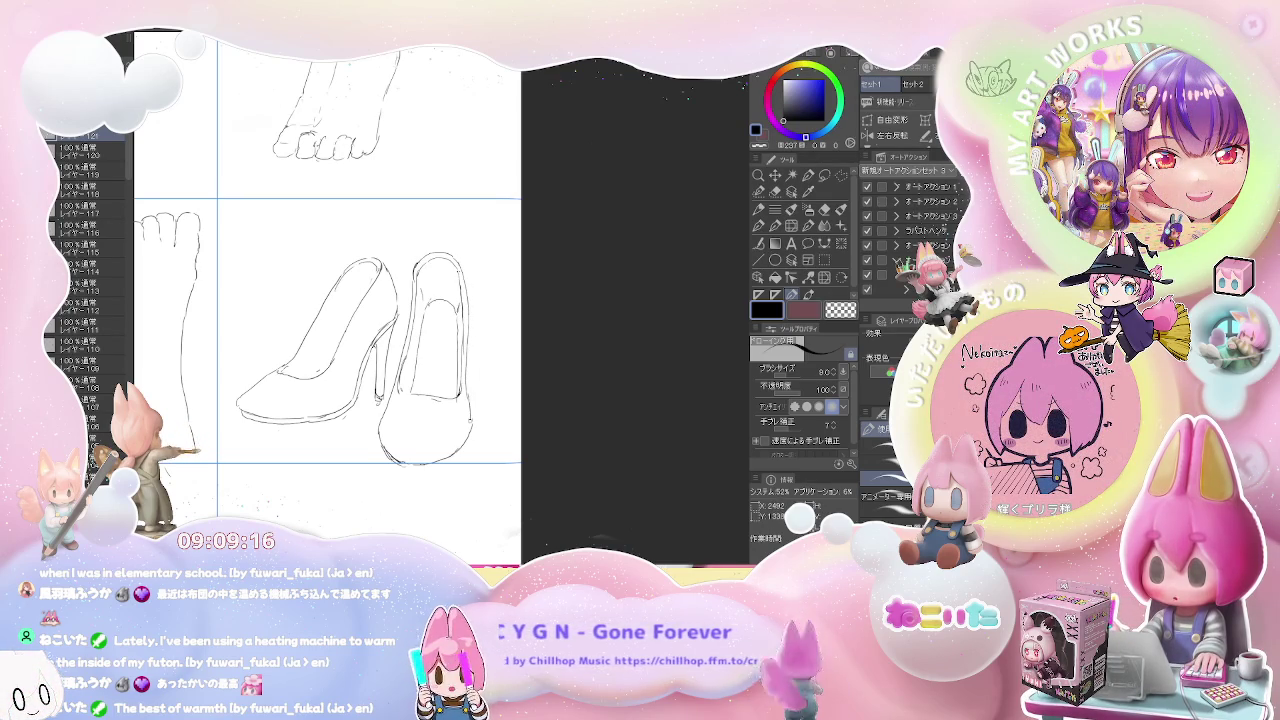
mouse_move(467, 413)
left_mouse_down()
mouse_move(471, 443)
mouse_move(406, 462)
mouse_move(428, 455)
left_mouse_up()
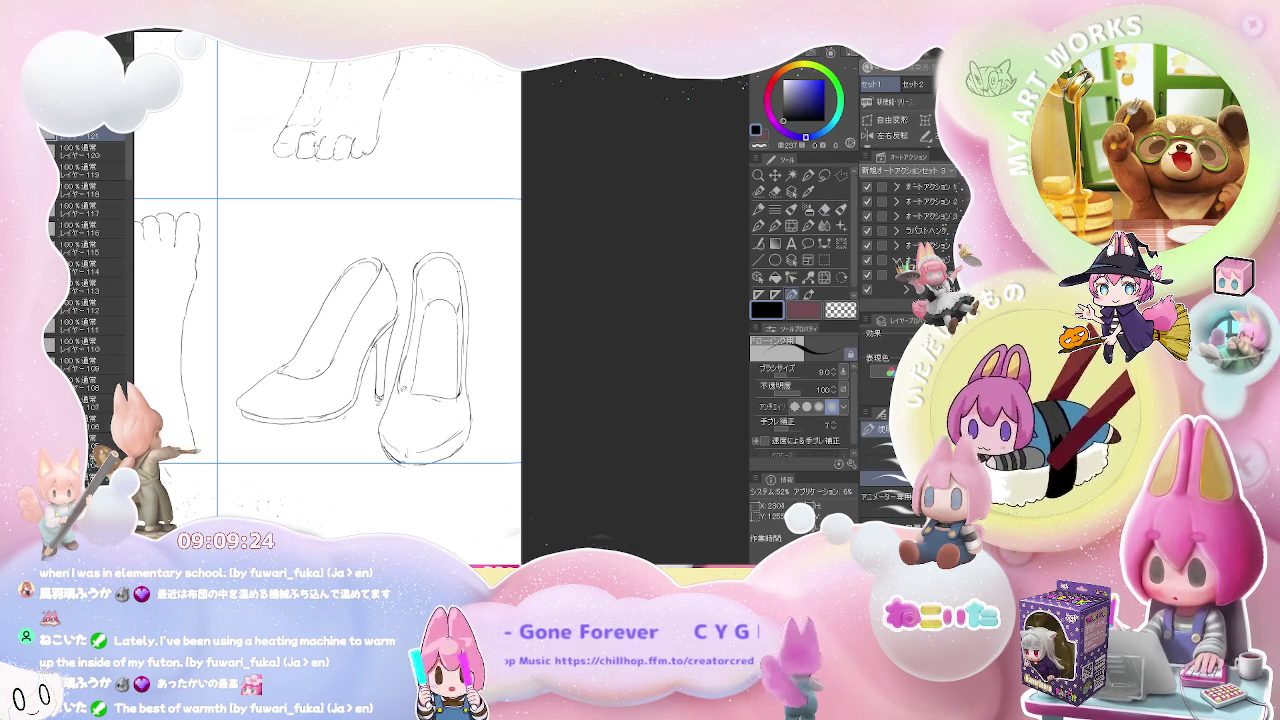
left_click_drag(408, 345, 398, 398)
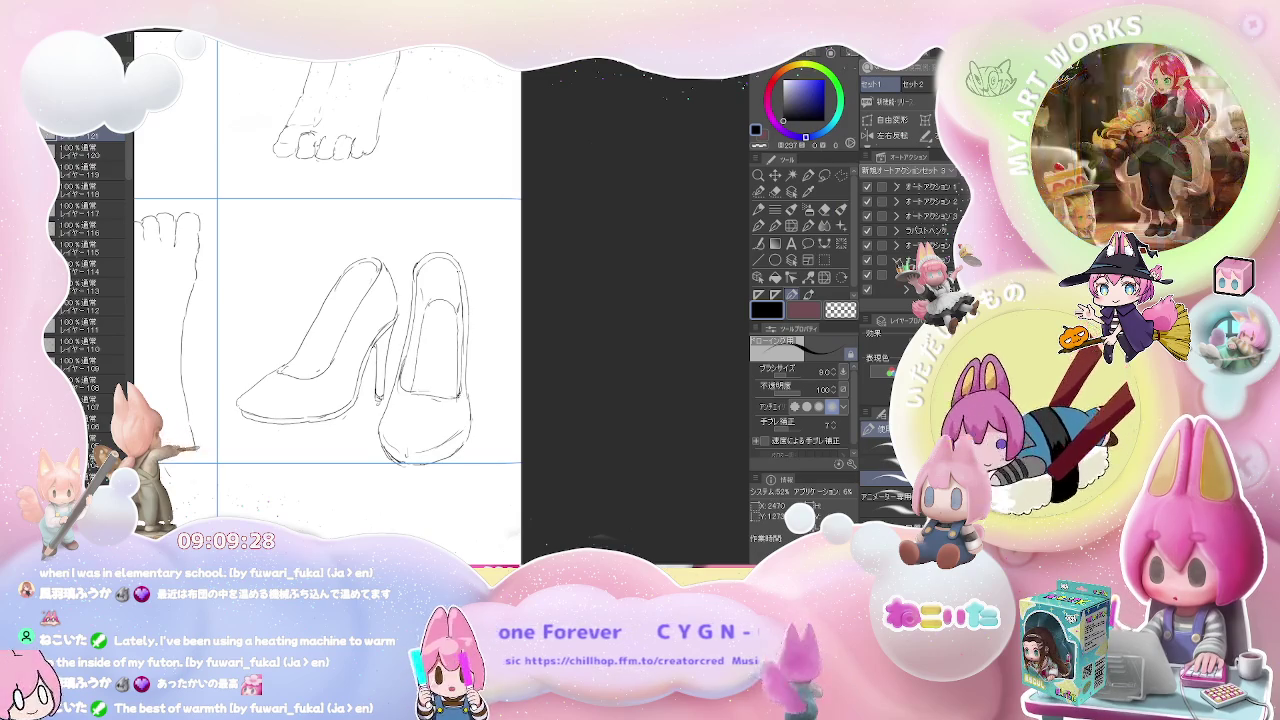
key("e")
key("p")
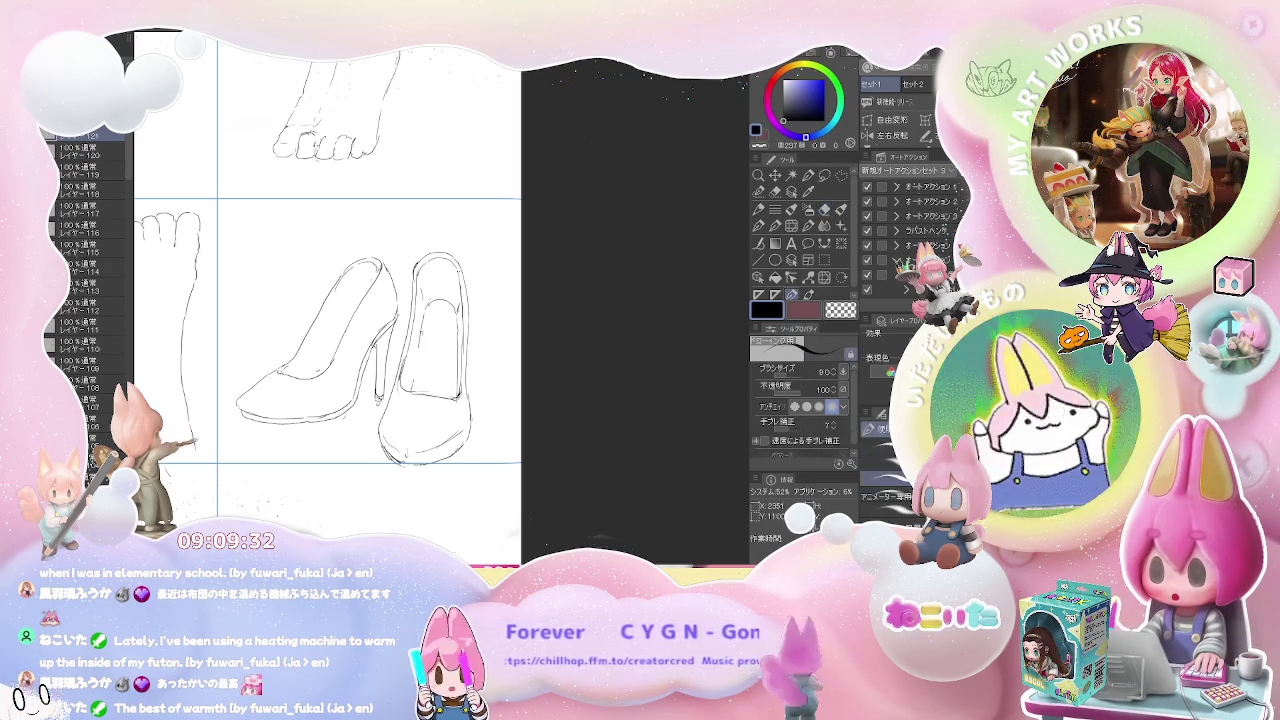
key("e")
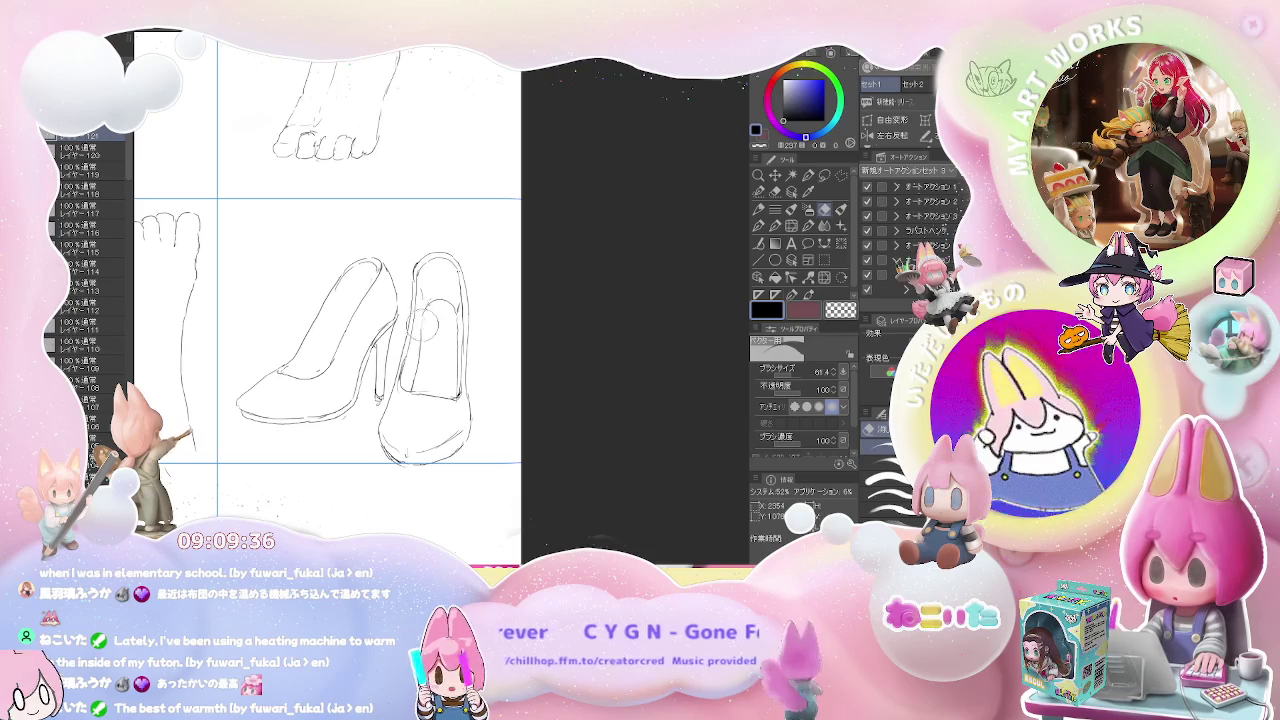
- Touch up the first pump's heel lines, undoing a misplaced stroke
key("p")
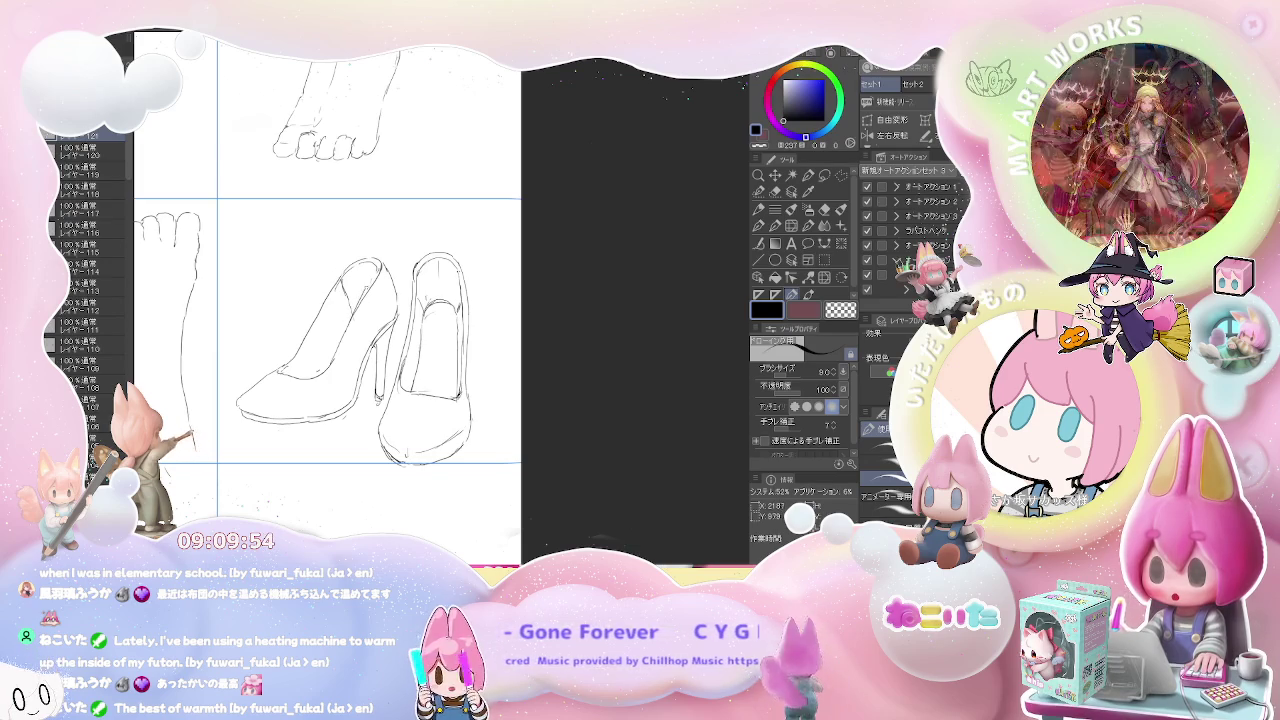
key("e")
key("p")
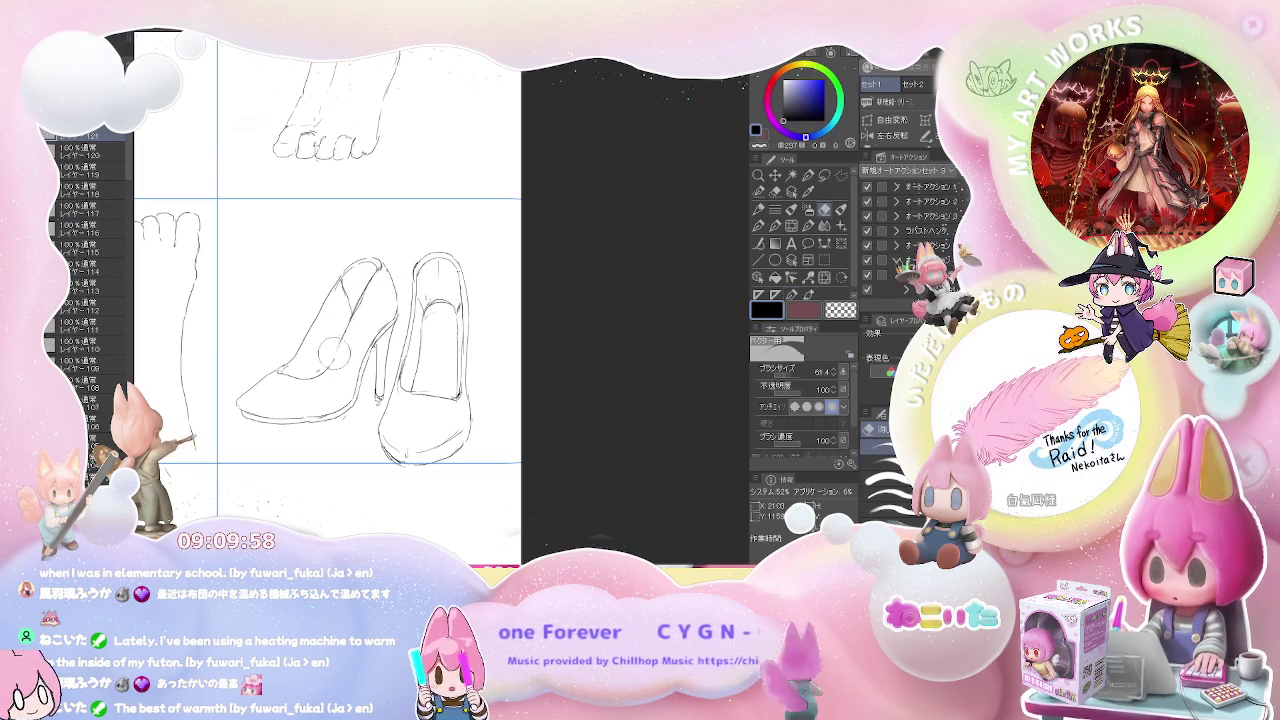
left_click_drag(372, 350, 345, 390)
key("ctrl+z")
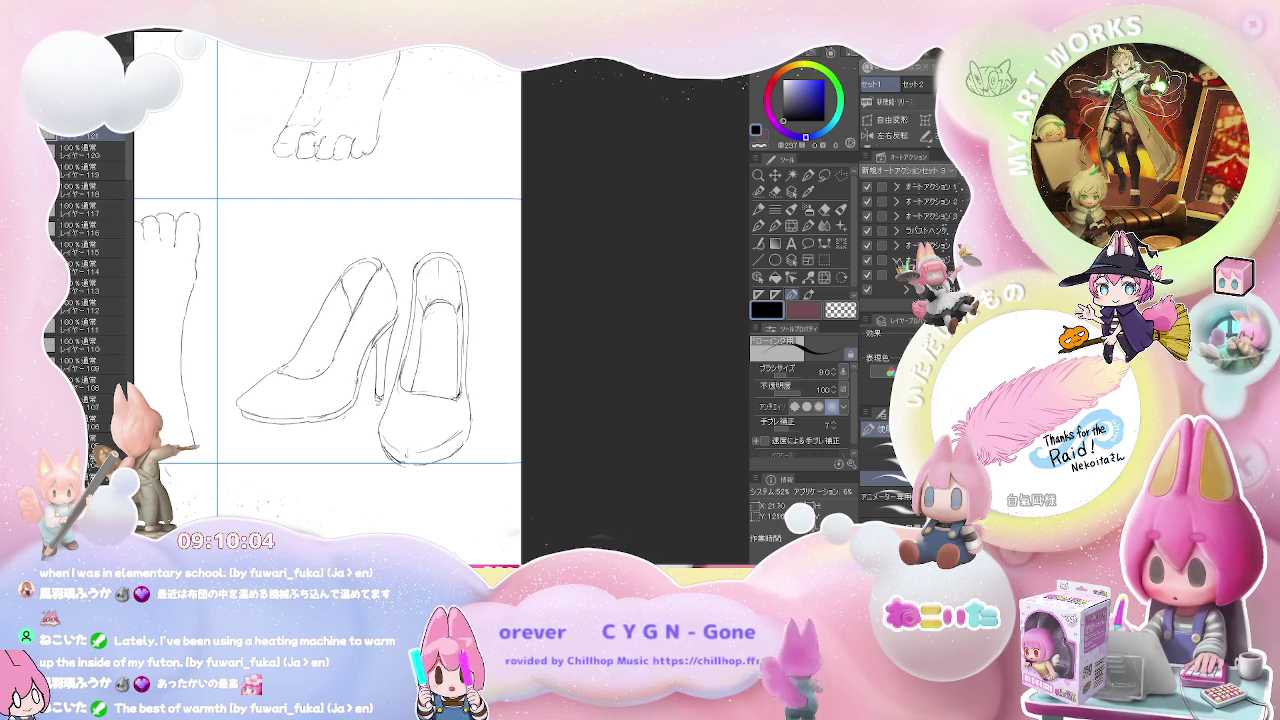
- Add small heel lines and an upper-edge stroke to the first pump, erasing stray marks
key("e")
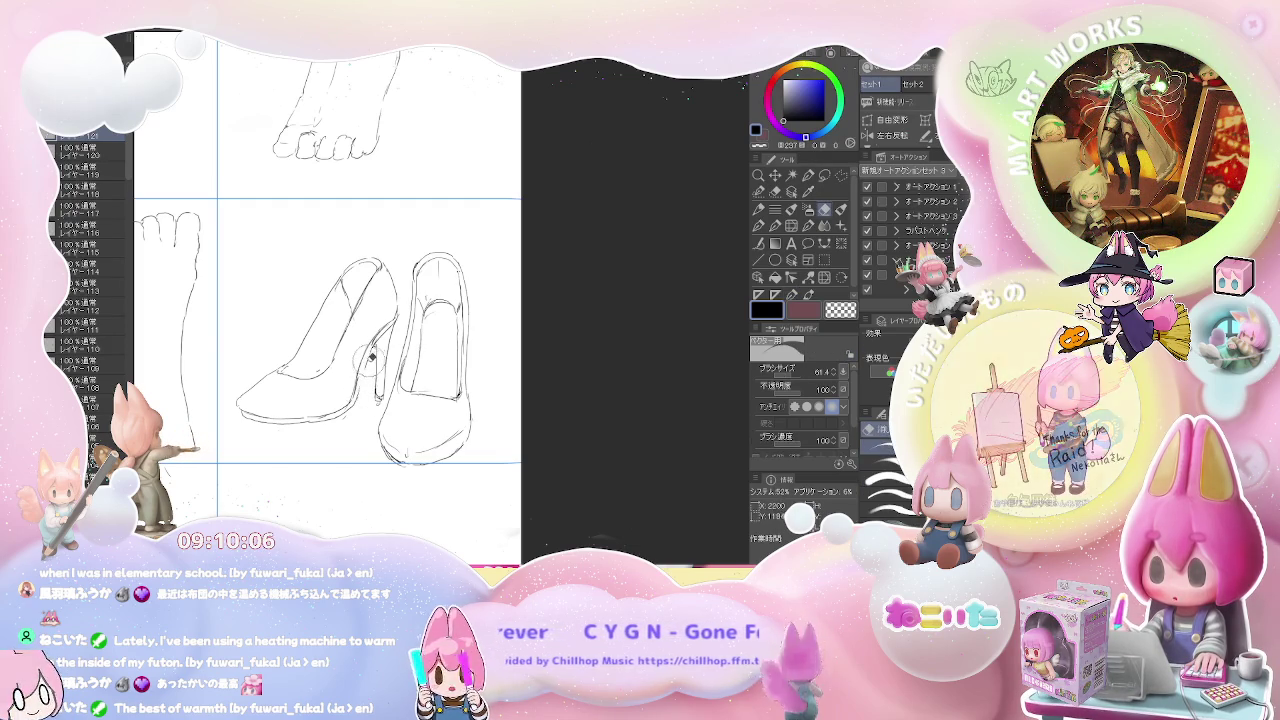
key("p")
left_click_drag(362, 376, 380, 334)
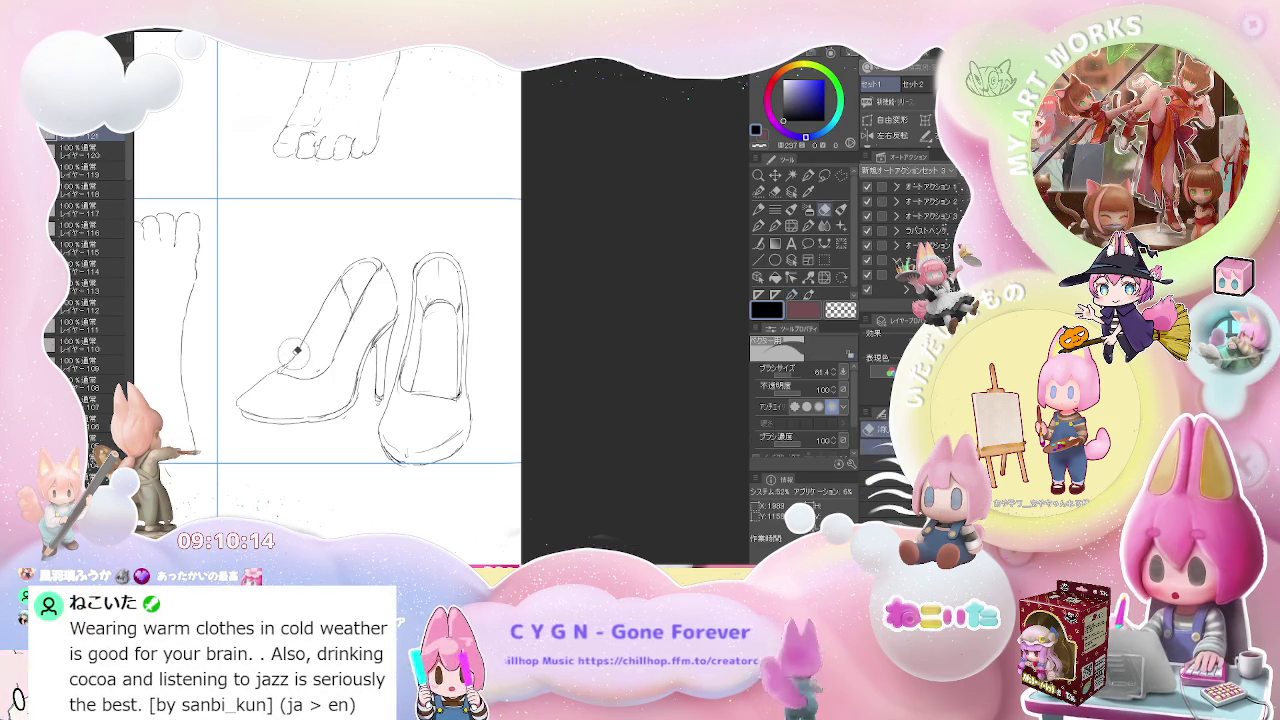
left_click_drag(343, 272, 331, 292)
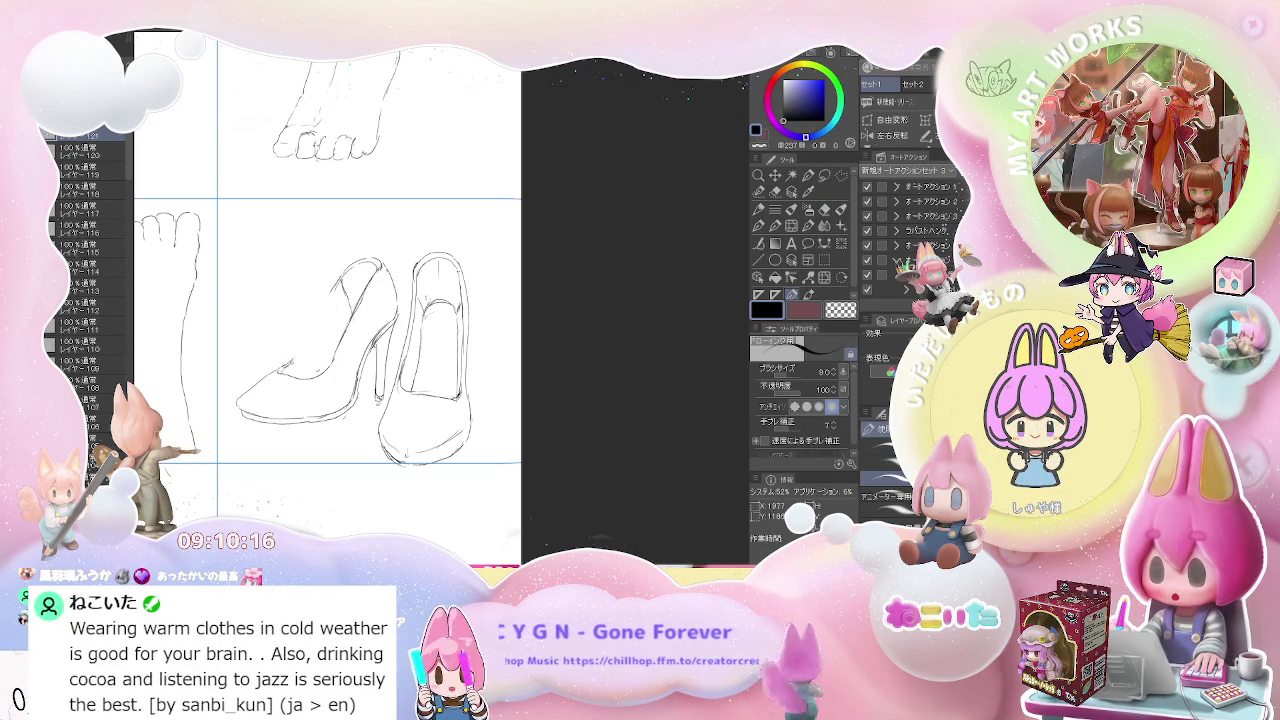
key("e")
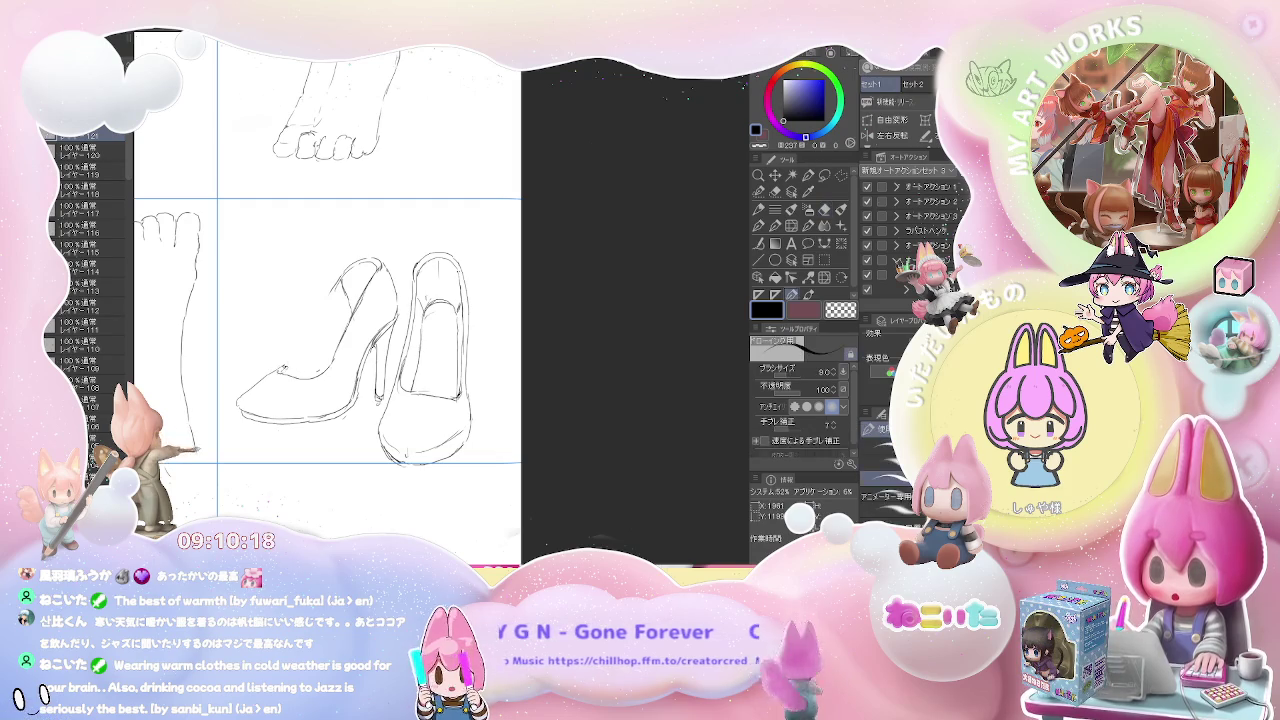
key("p")
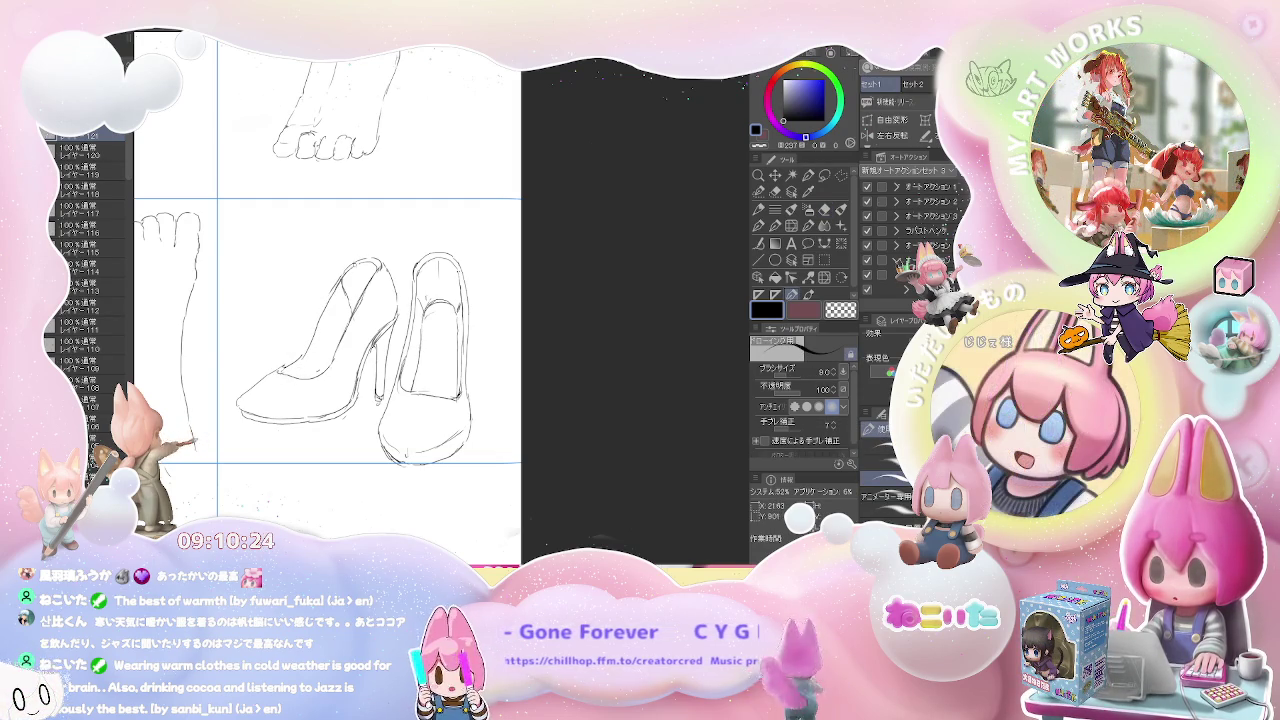
key("e")
key("p")
scroll(407, 318, "down", 1)
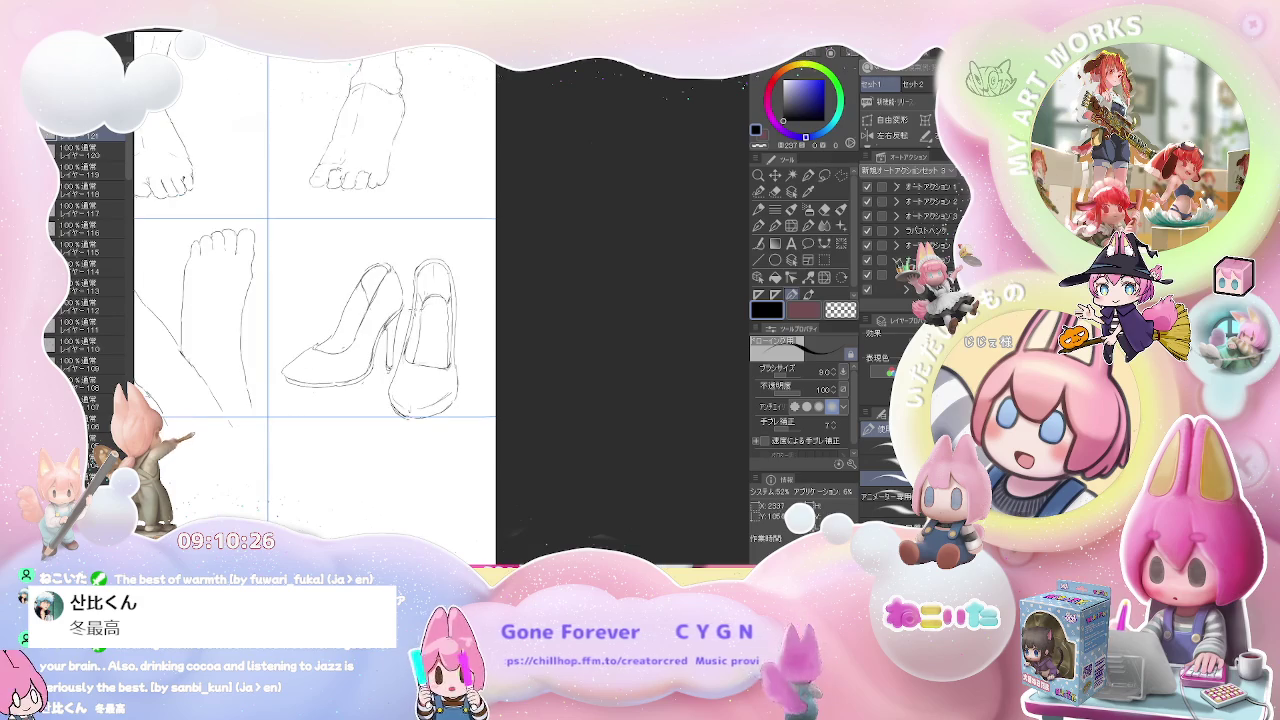
- Erase stray lines and redraw parts of the pump contours
scroll(390, 298, "up", 1)
key("e")
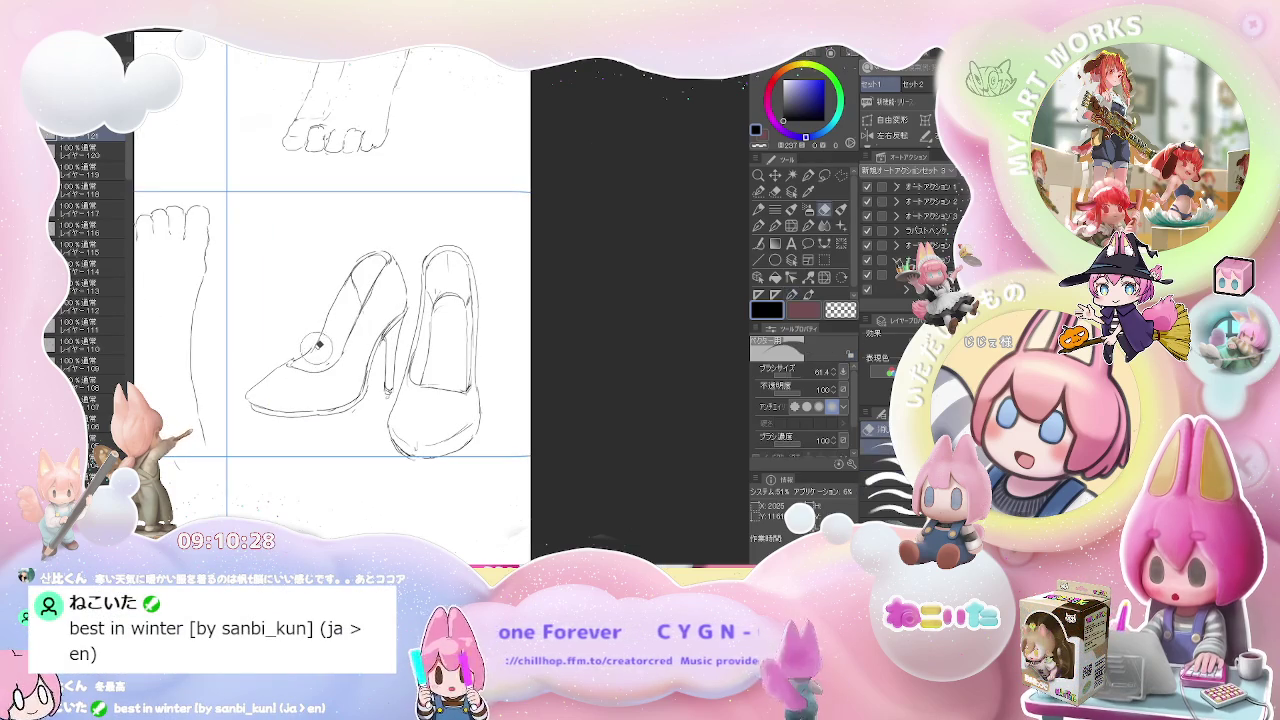
key("p")
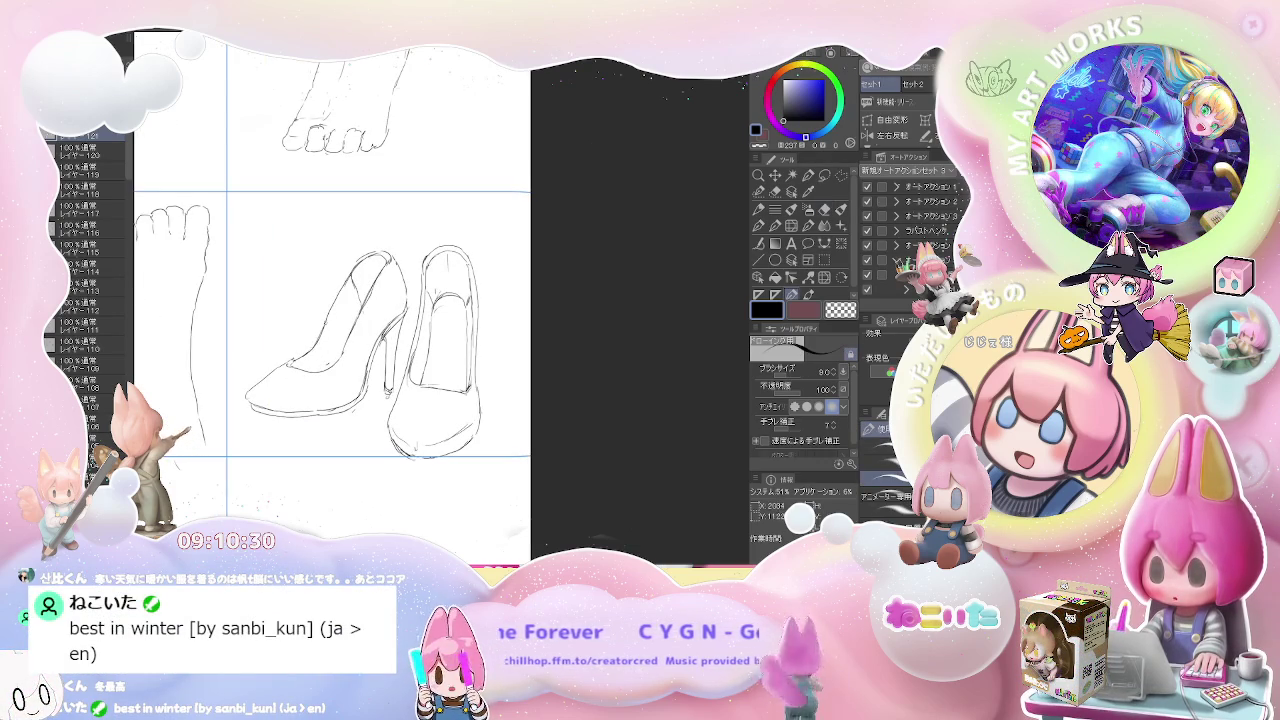
key("e")
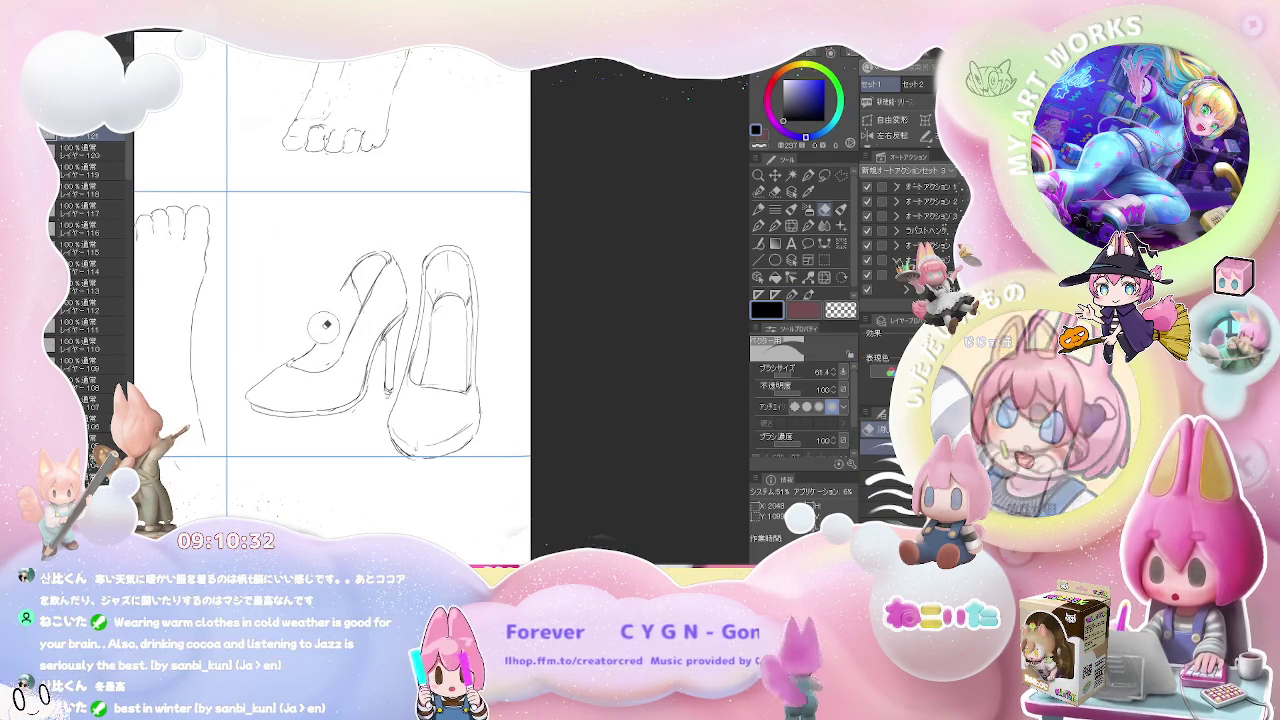
key("p")
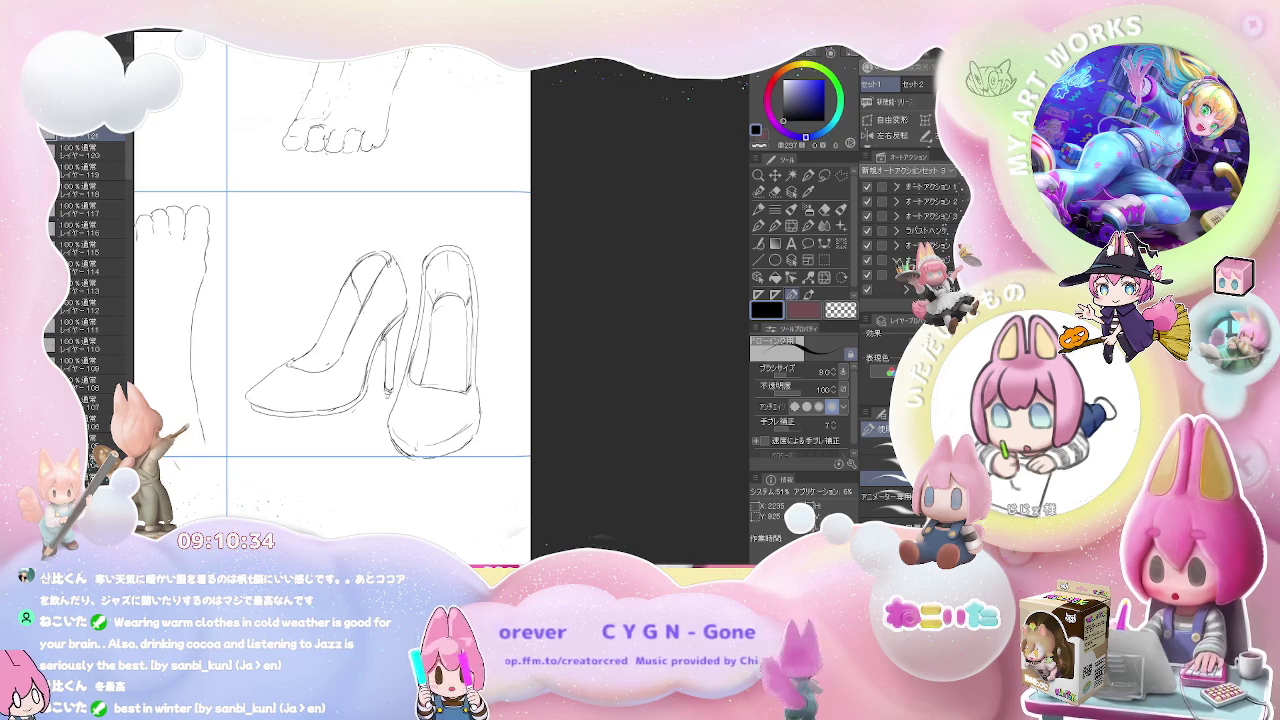
key("e")
key("p")
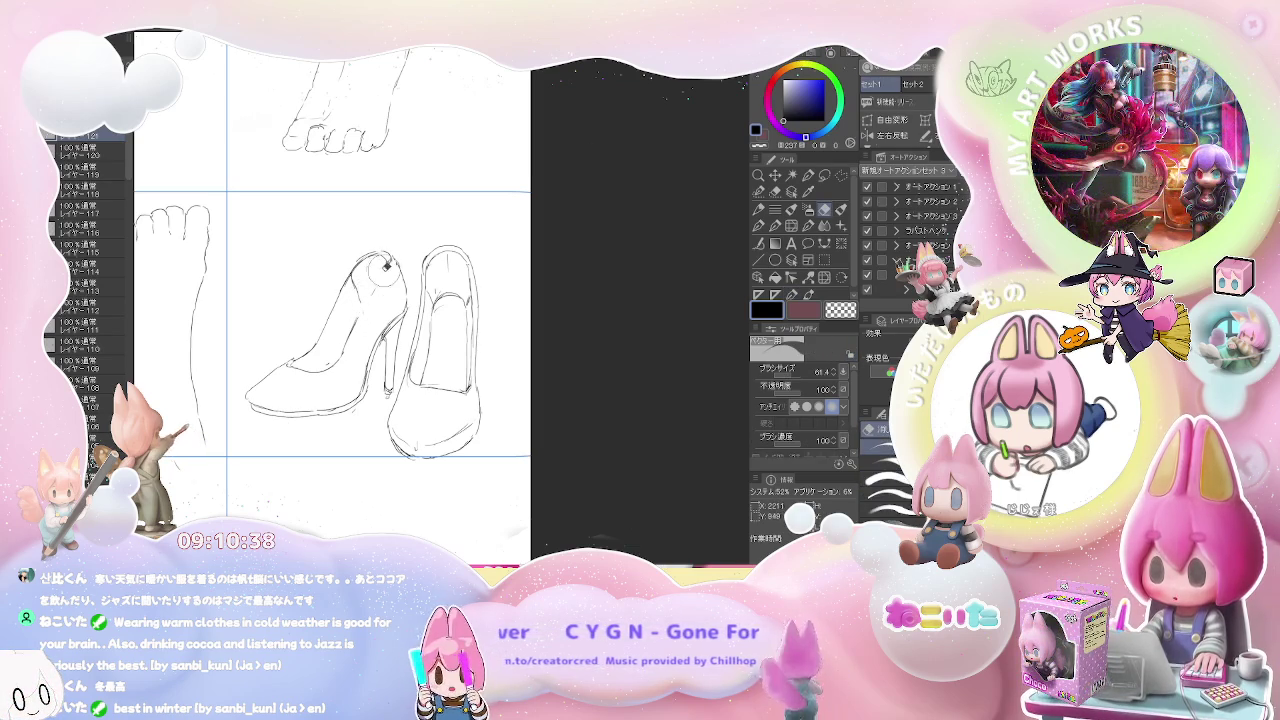
key("e")
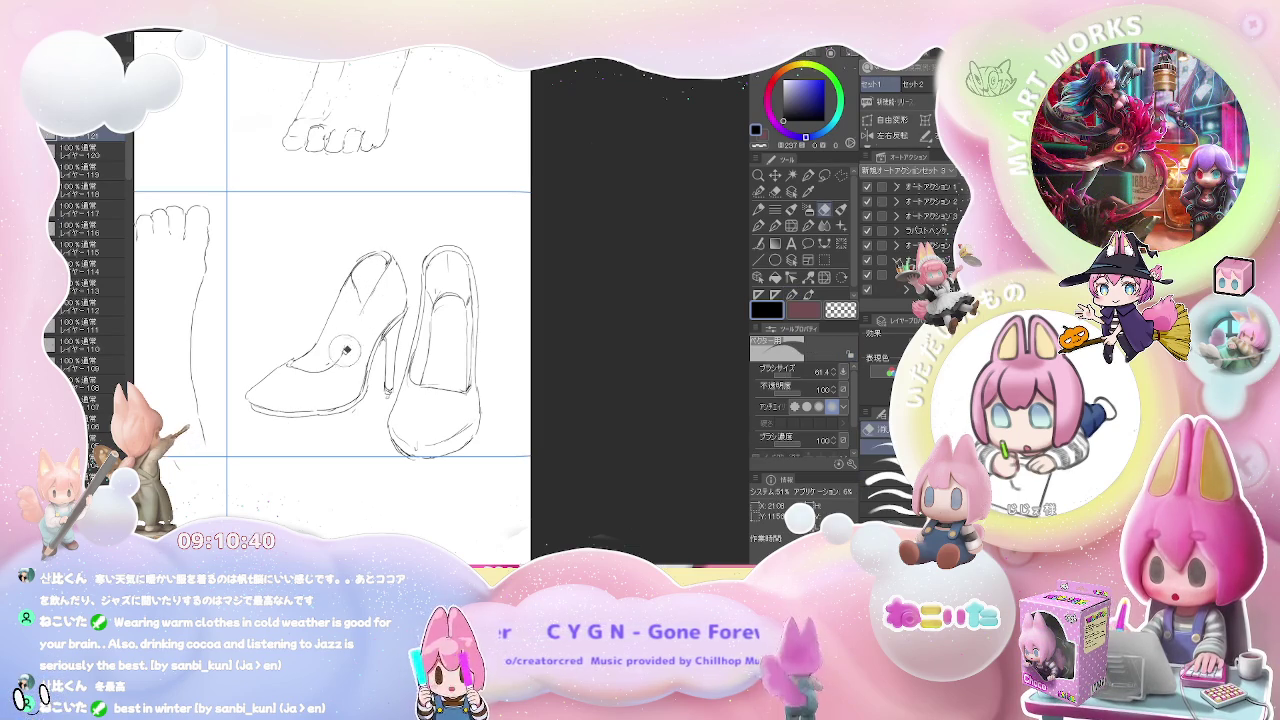
key("p")
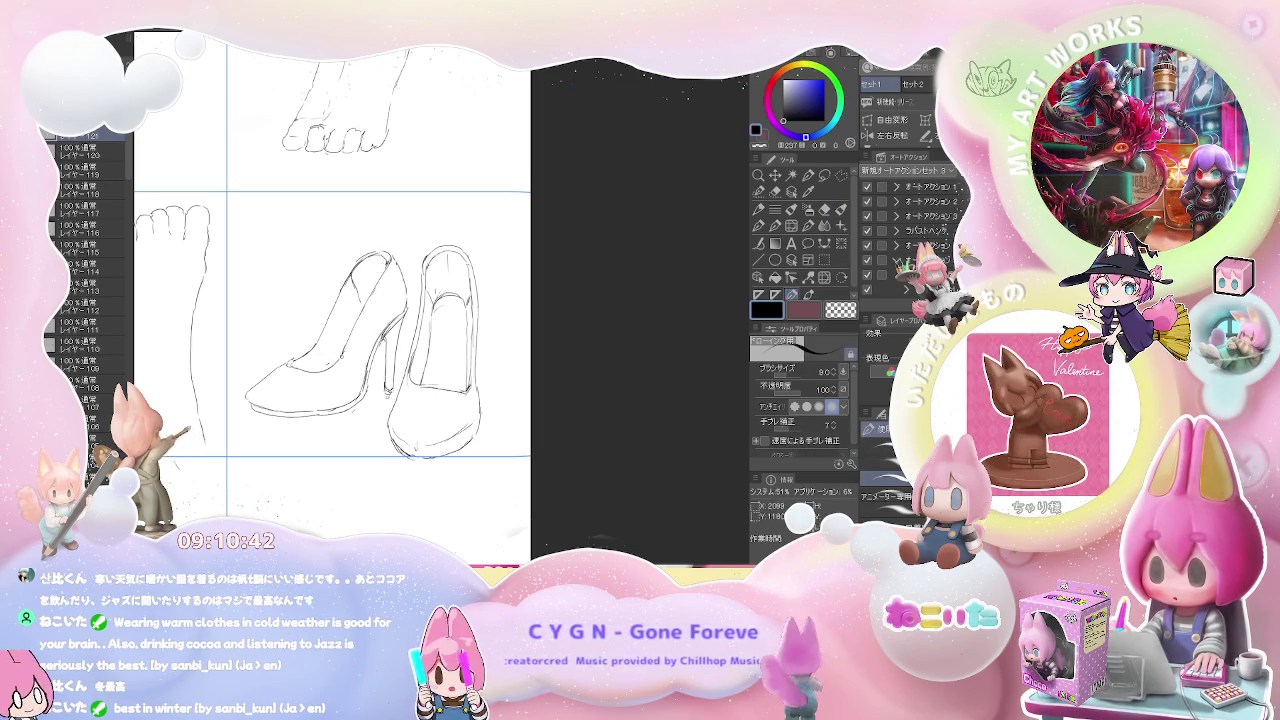
key("e")
key("p")
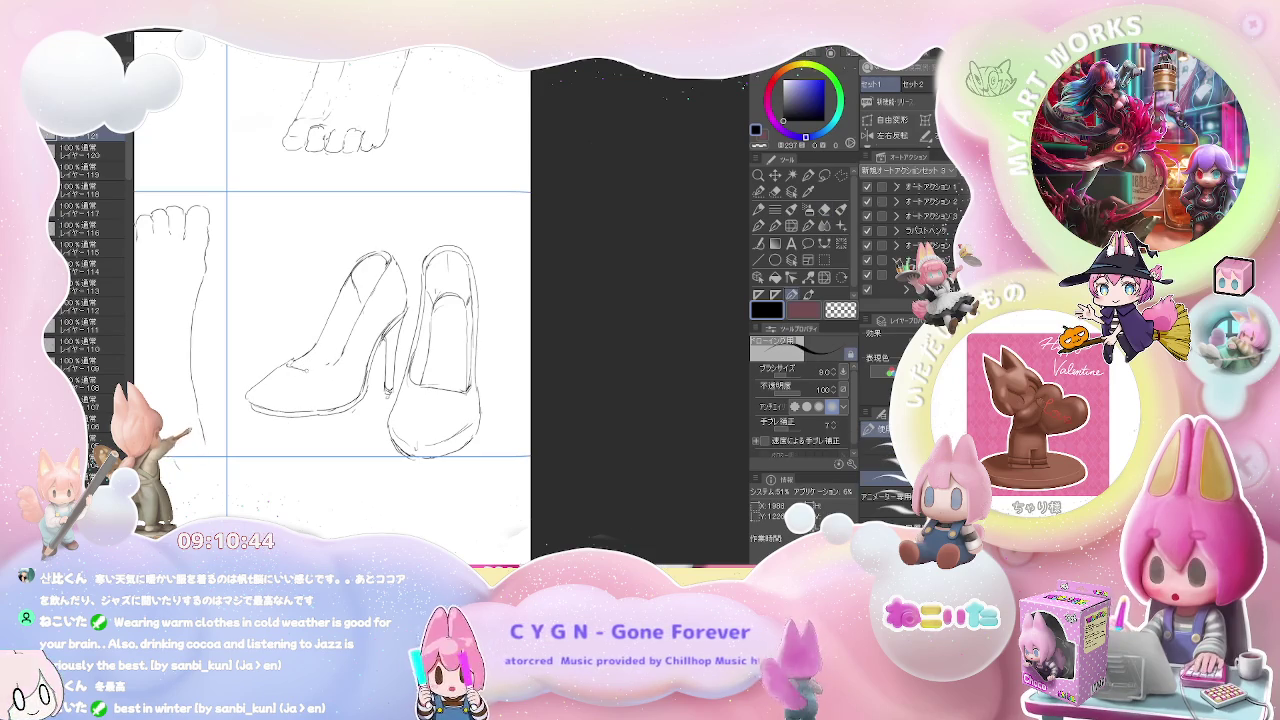
key("e")
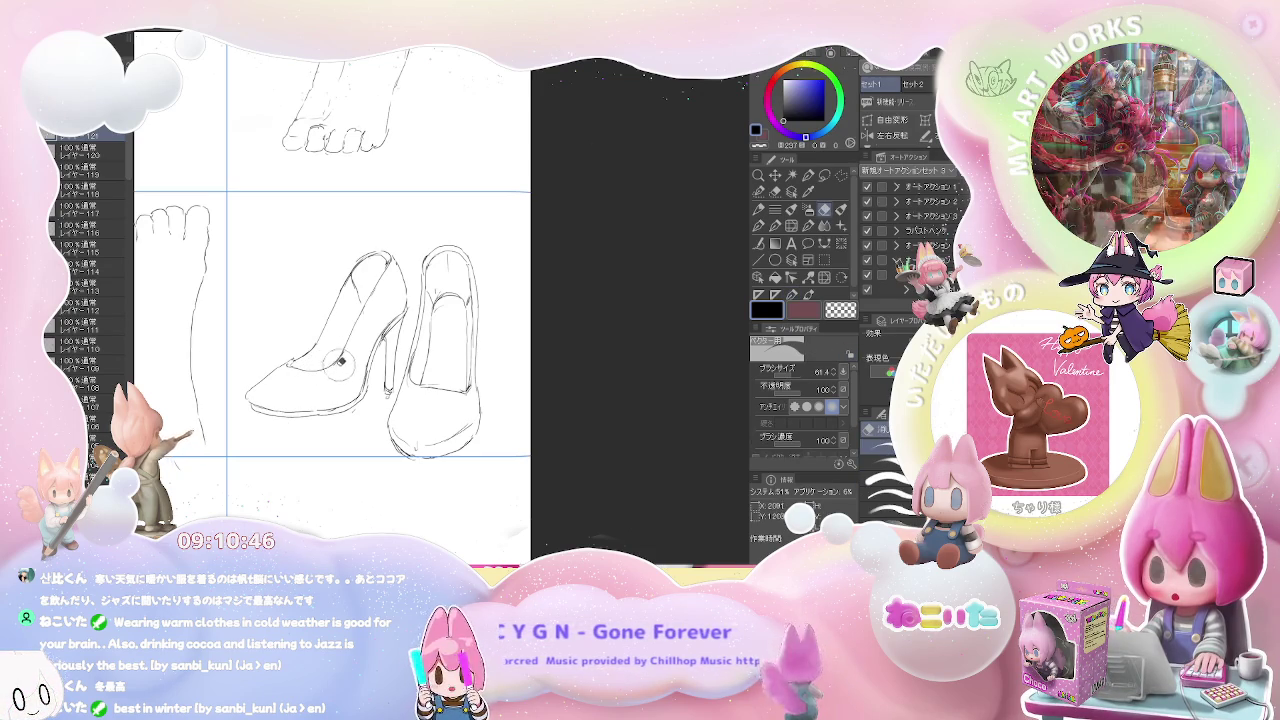
- Zoom out to the whole page and pan toward another sketch panel
scroll(404, 326, "down", 1)
scroll(403, 326, "down", 2)
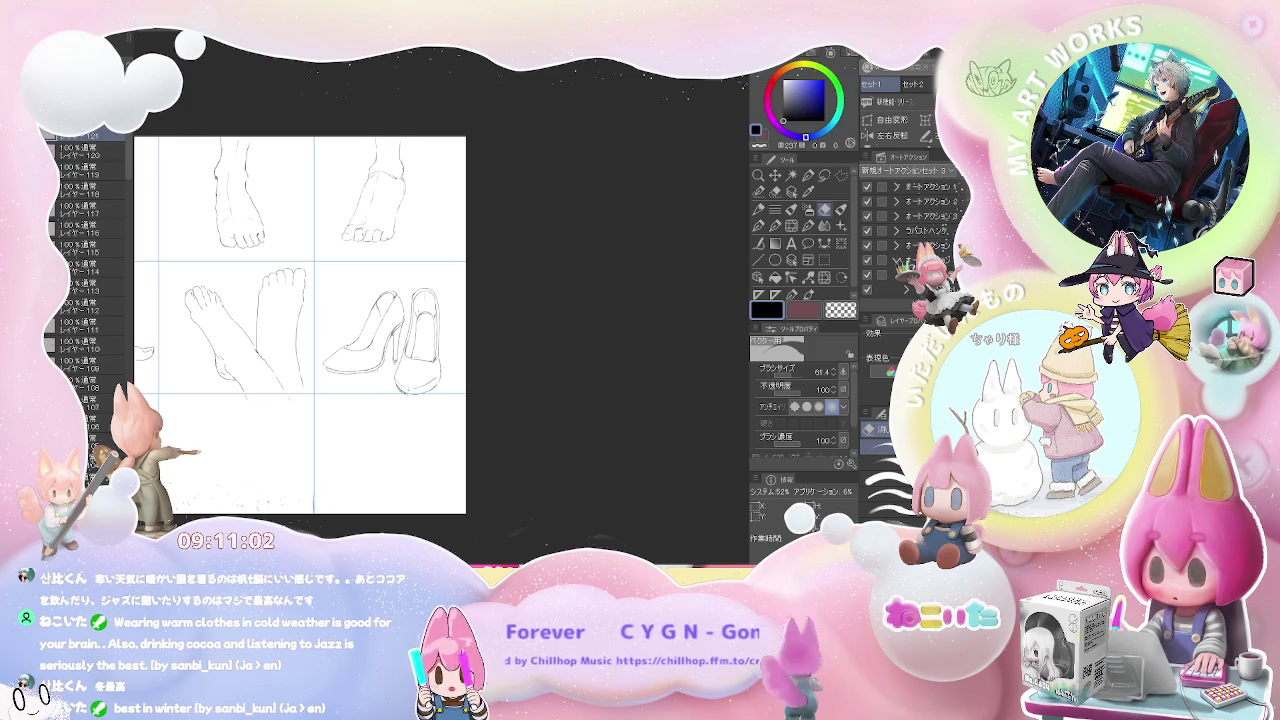
left_click_drag(286, 426, 330, 401)
- Zoom into the empty panel and draw the new foot's top curve and lower outline
scroll(330, 401, "up", 3)
scroll(460, 337, "up", 3)
scroll(294, 323, "up", 2)
key("p")
scroll(270, 308, "down", 3)
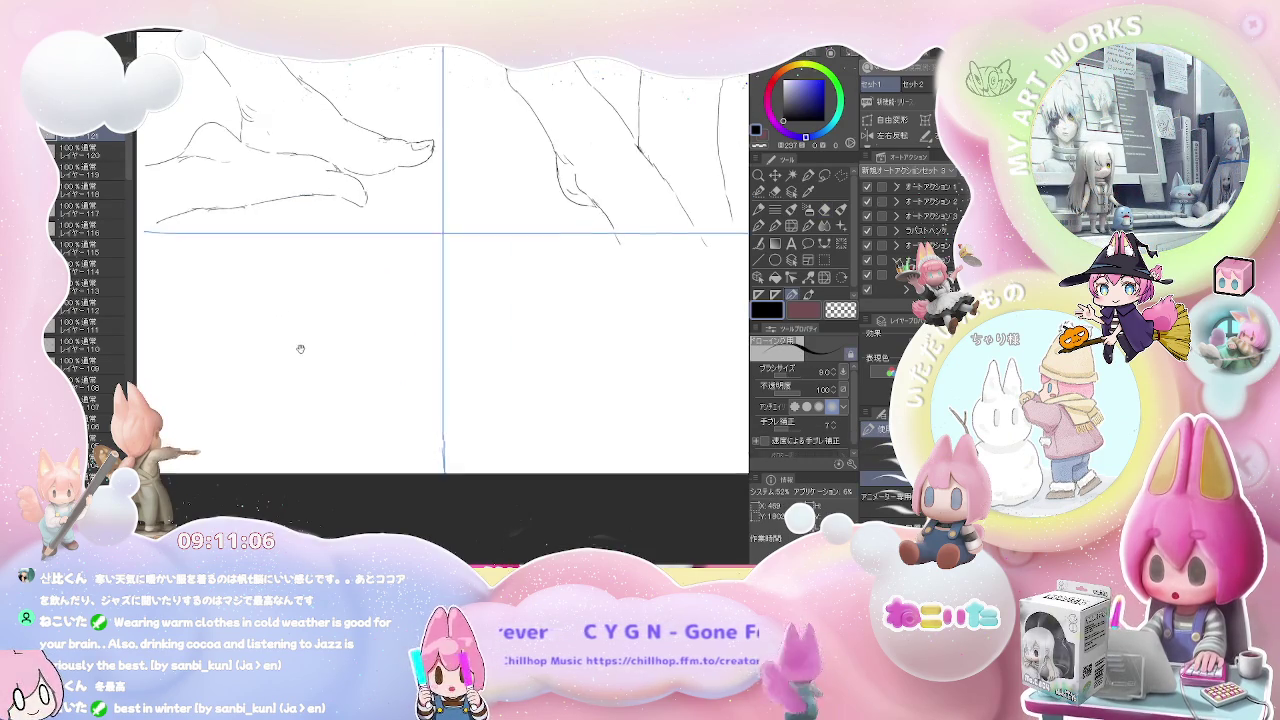
scroll(290, 298, "up", 1)
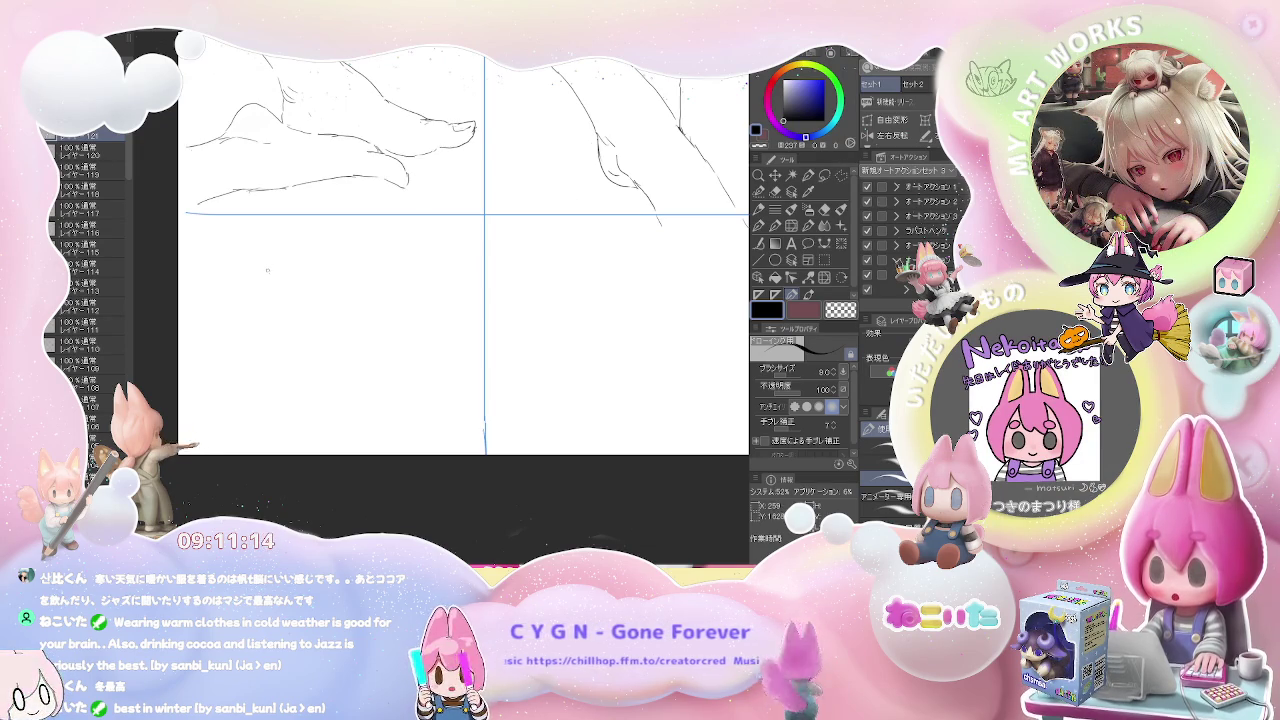
left_click_drag(294, 262, 300, 268)
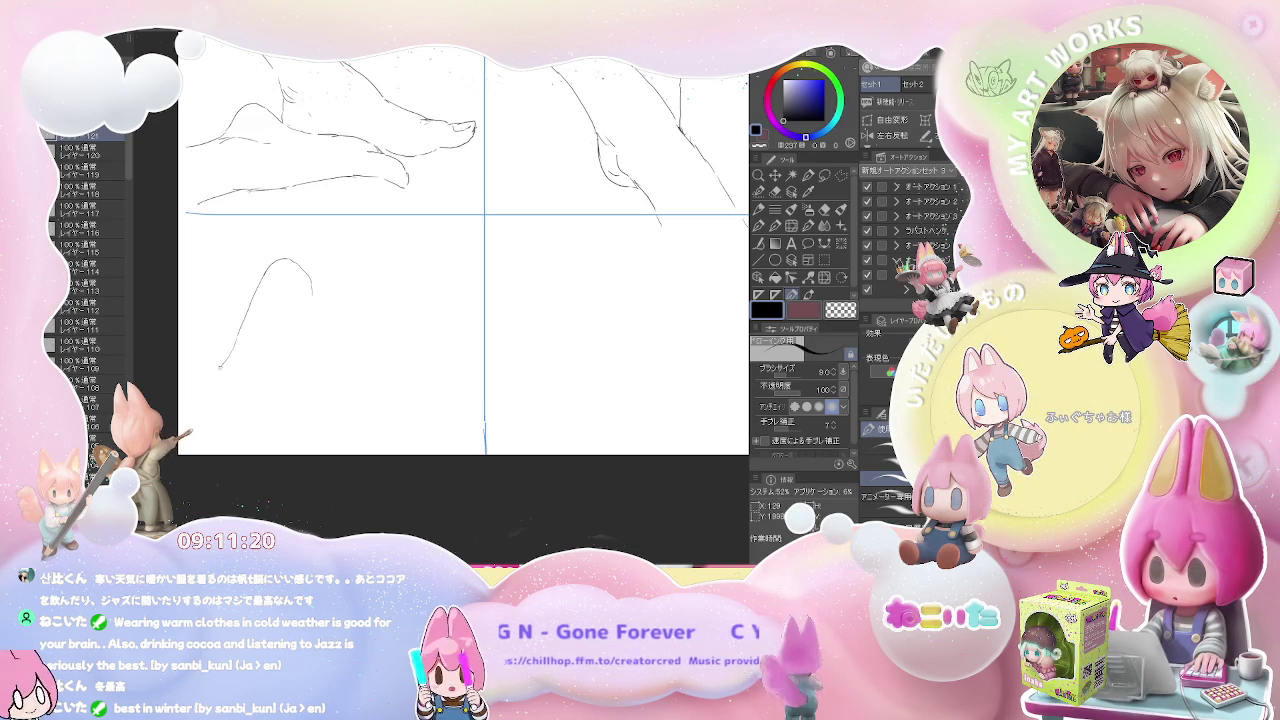
mouse_move(215, 372)
left_mouse_down()
mouse_move(213, 390)
mouse_move(238, 403)
mouse_move(258, 357)
left_mouse_up()
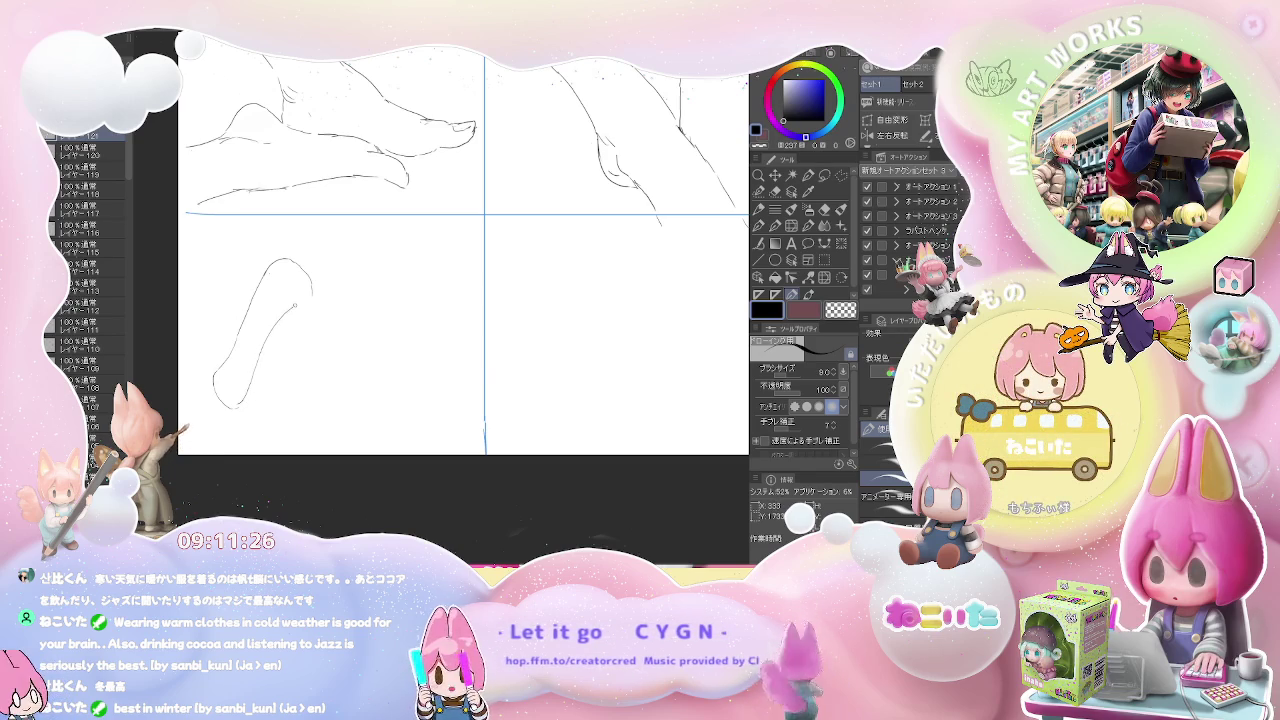
left_click_drag(295, 304, 313, 299)
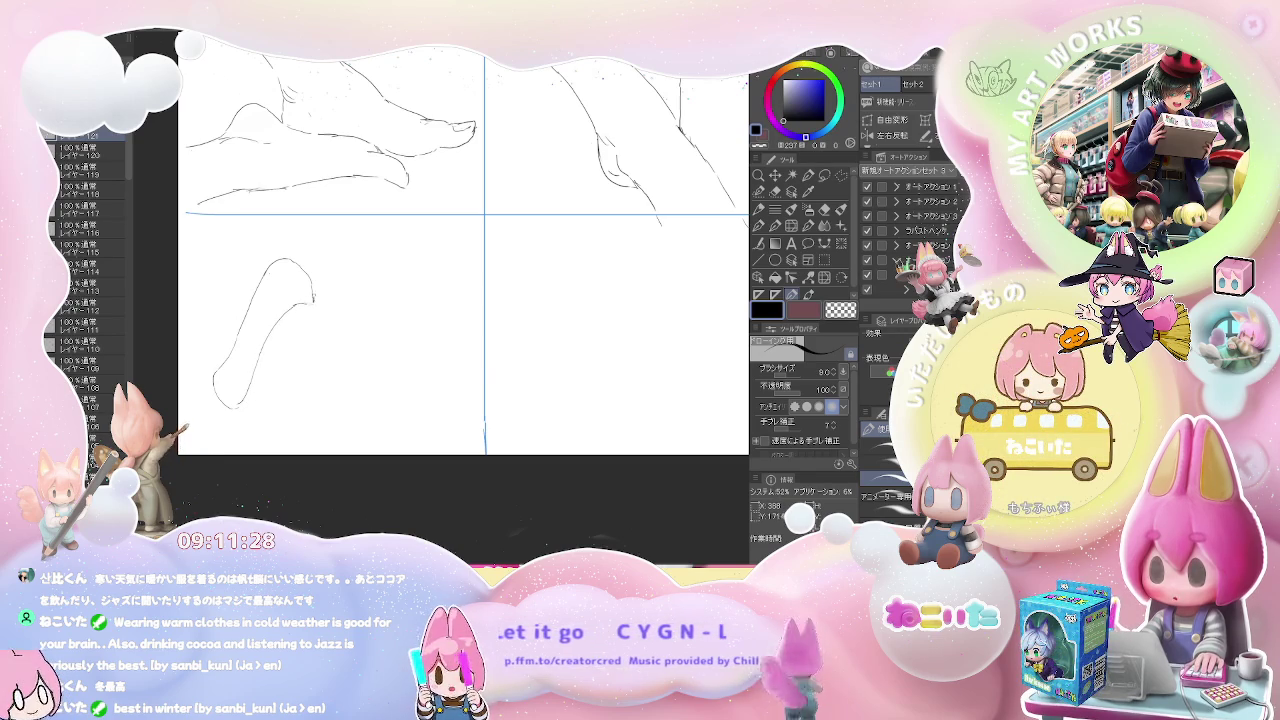
- Add short outline strokes and an inner line to the foot sketch
key("e")
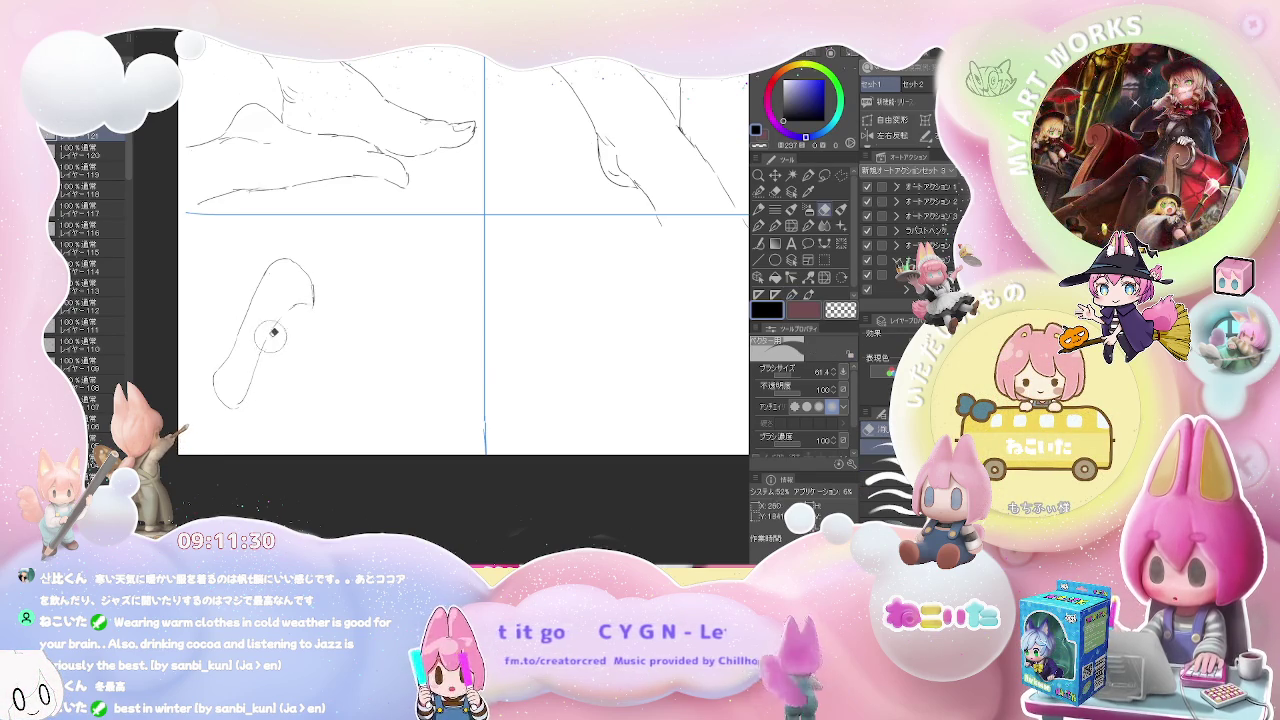
key("p")
left_click_drag(284, 306, 270, 318)
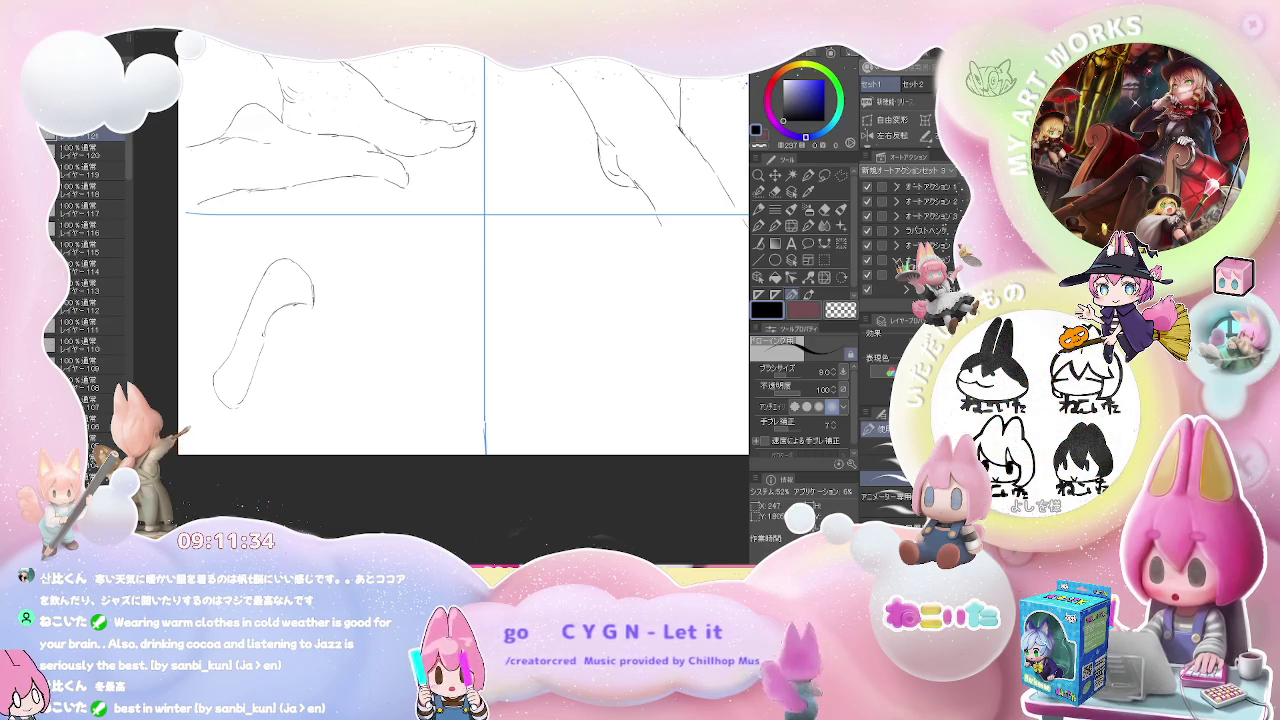
left_click_drag(267, 320, 262, 340)
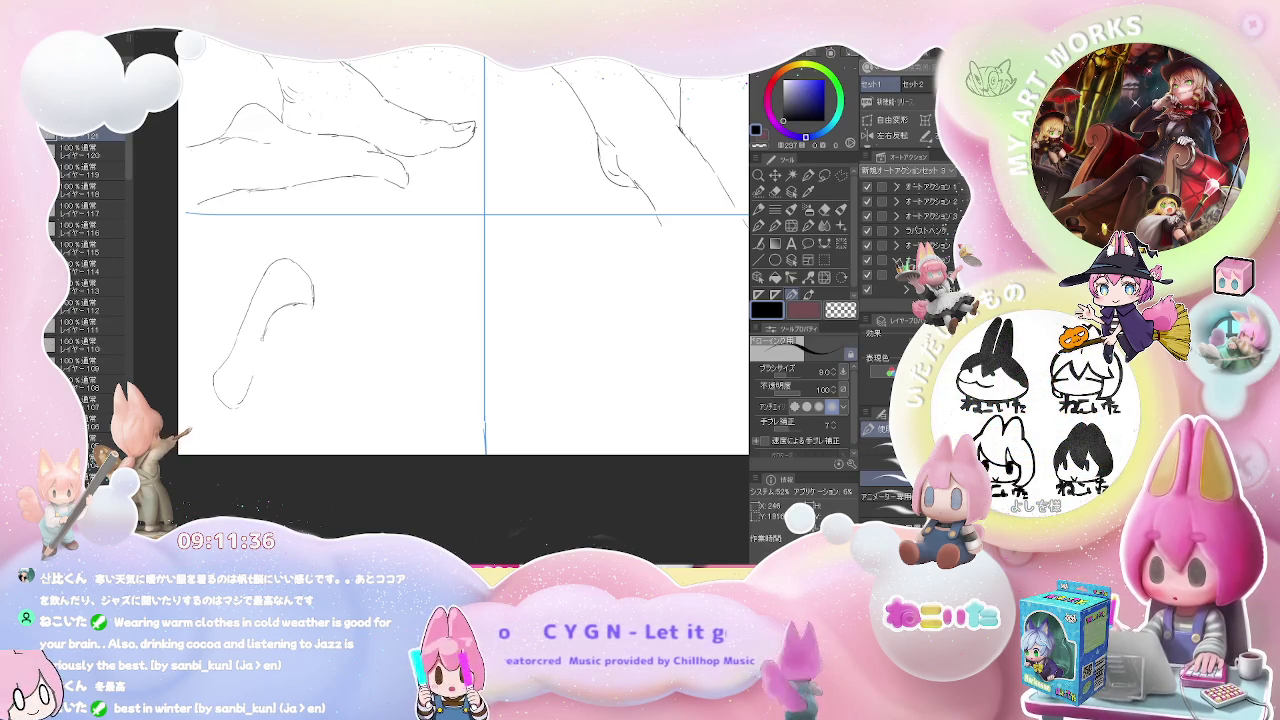
key("e")
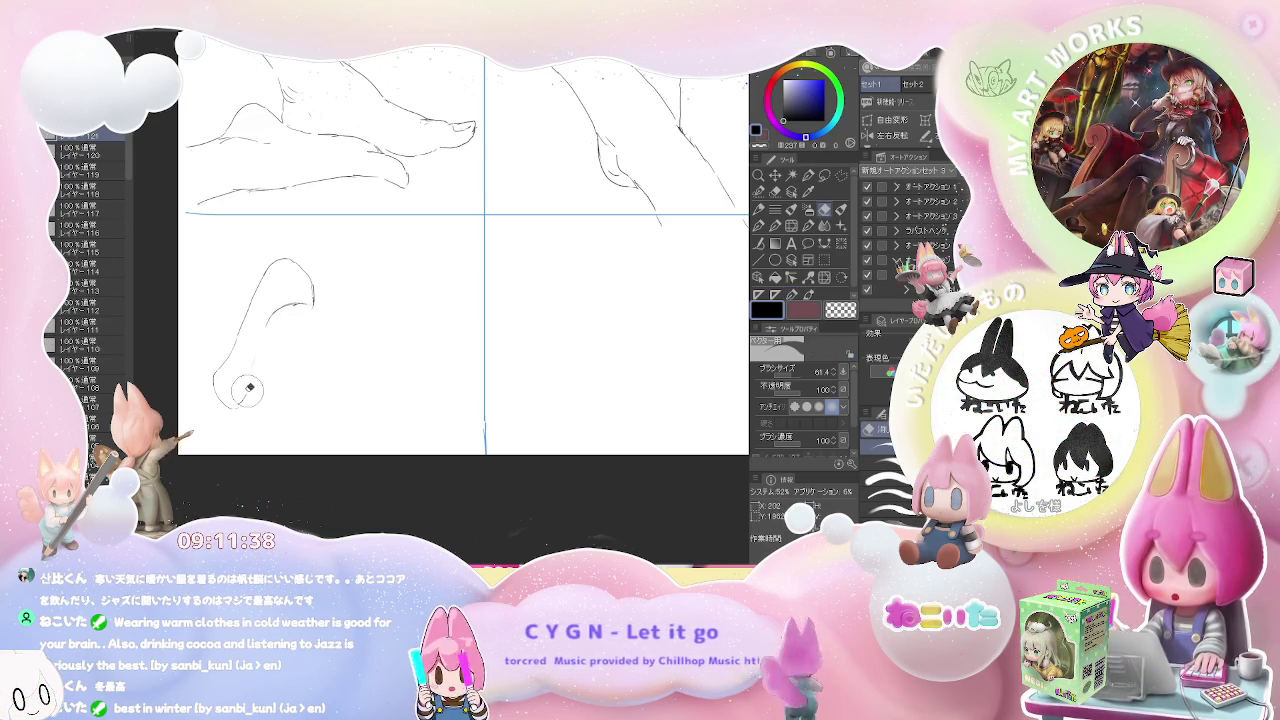
key("p")
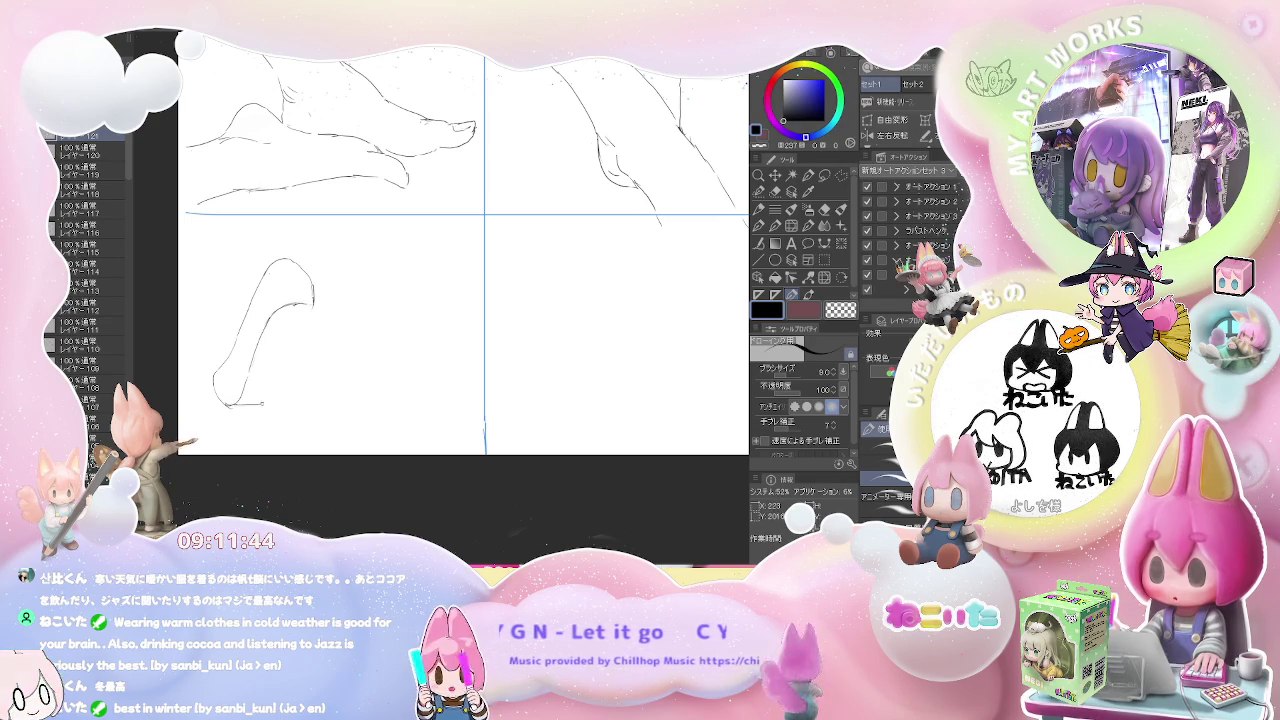
key("e")
key("p")
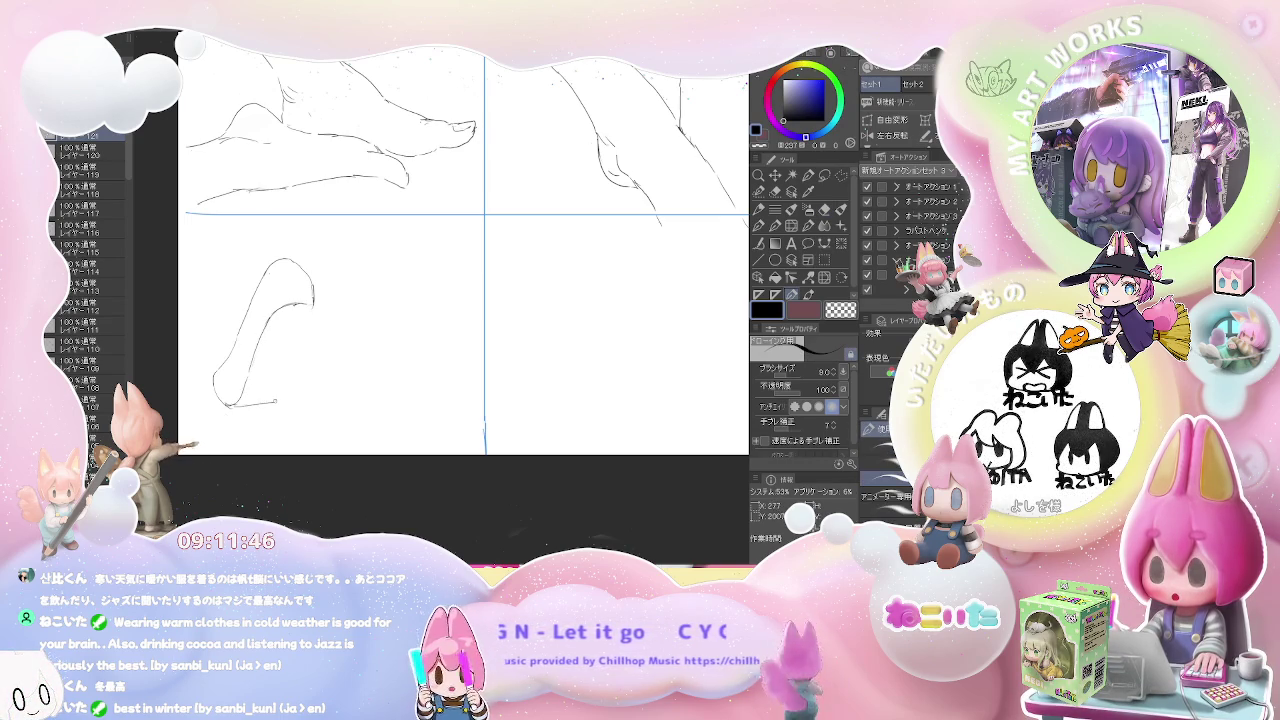
- Extend the foot's bottom line, remove its stray hook, and redraw the upper-right contour
left_click_drag(276, 401, 285, 396)
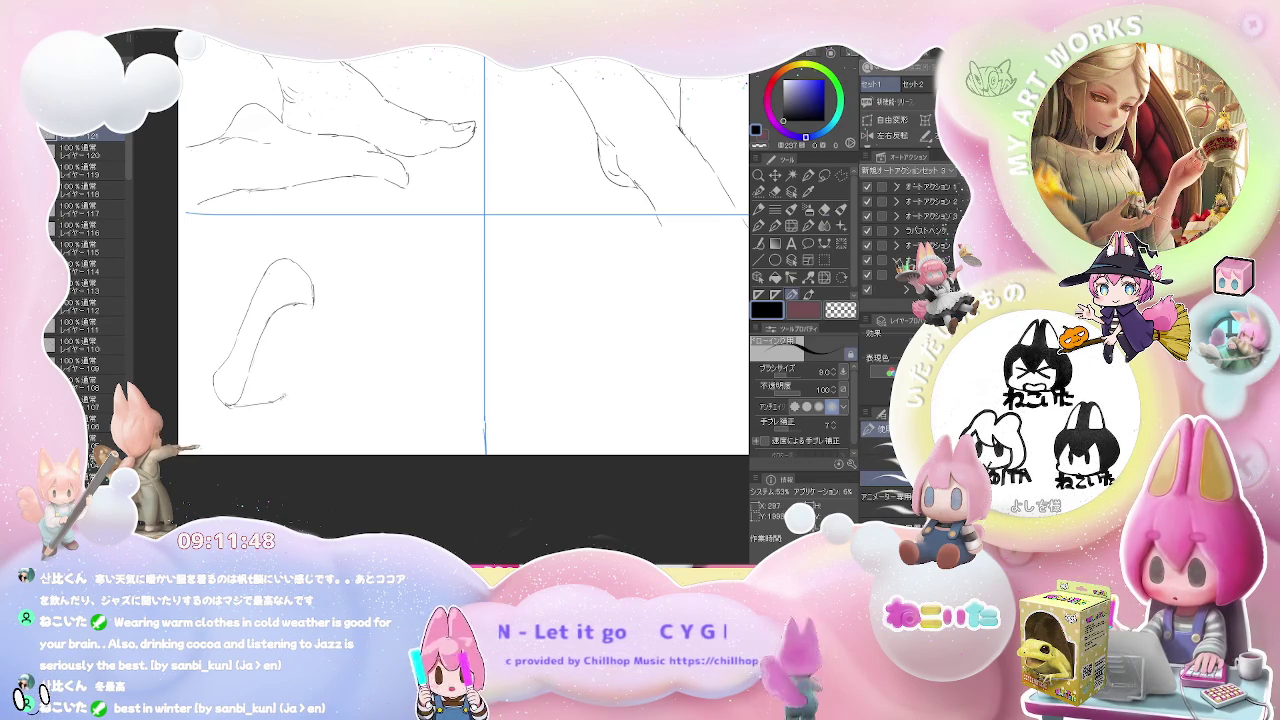
key("e")
key("p")
left_click_drag(280, 391, 289, 388)
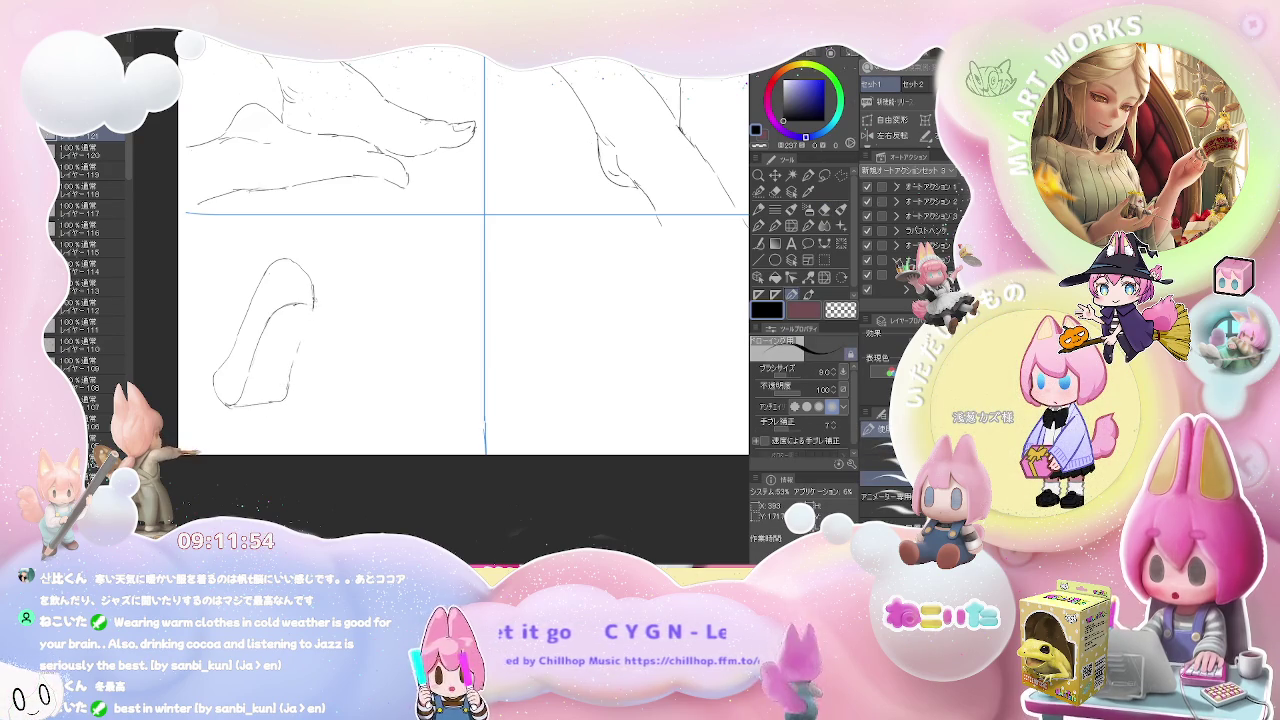
left_click_drag(313, 288, 266, 322)
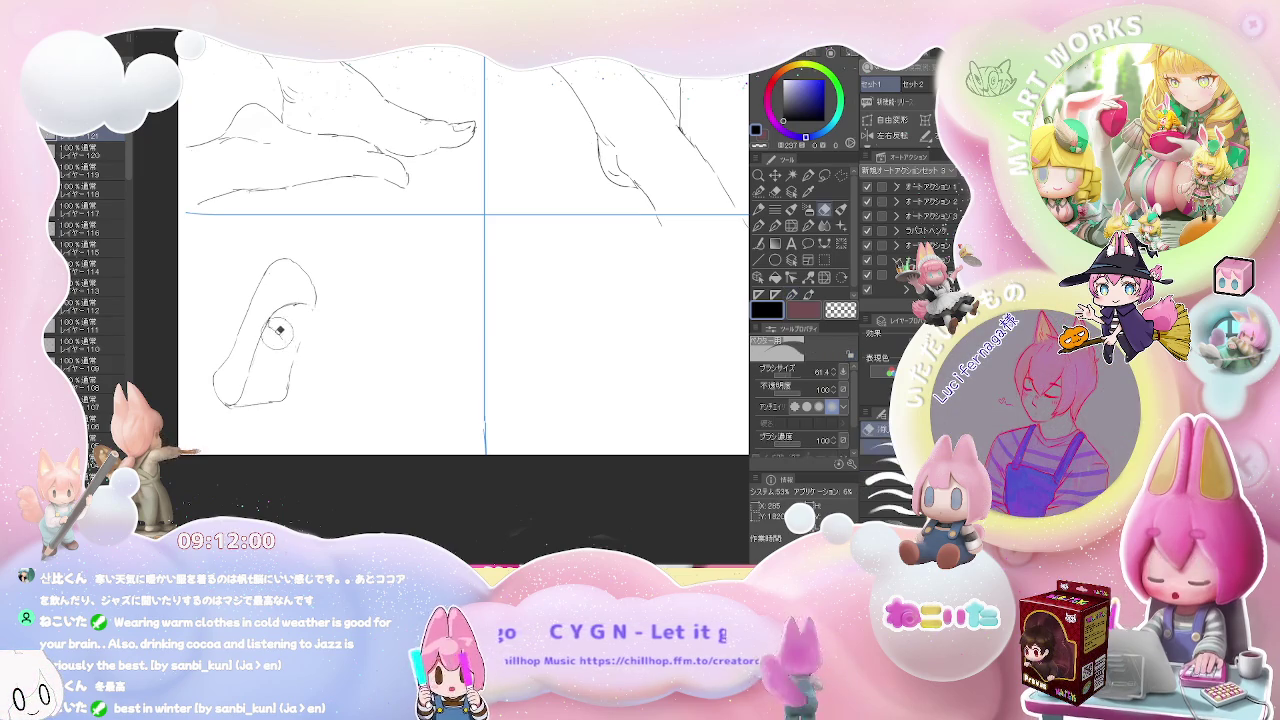
left_click_drag(281, 333, 289, 352)
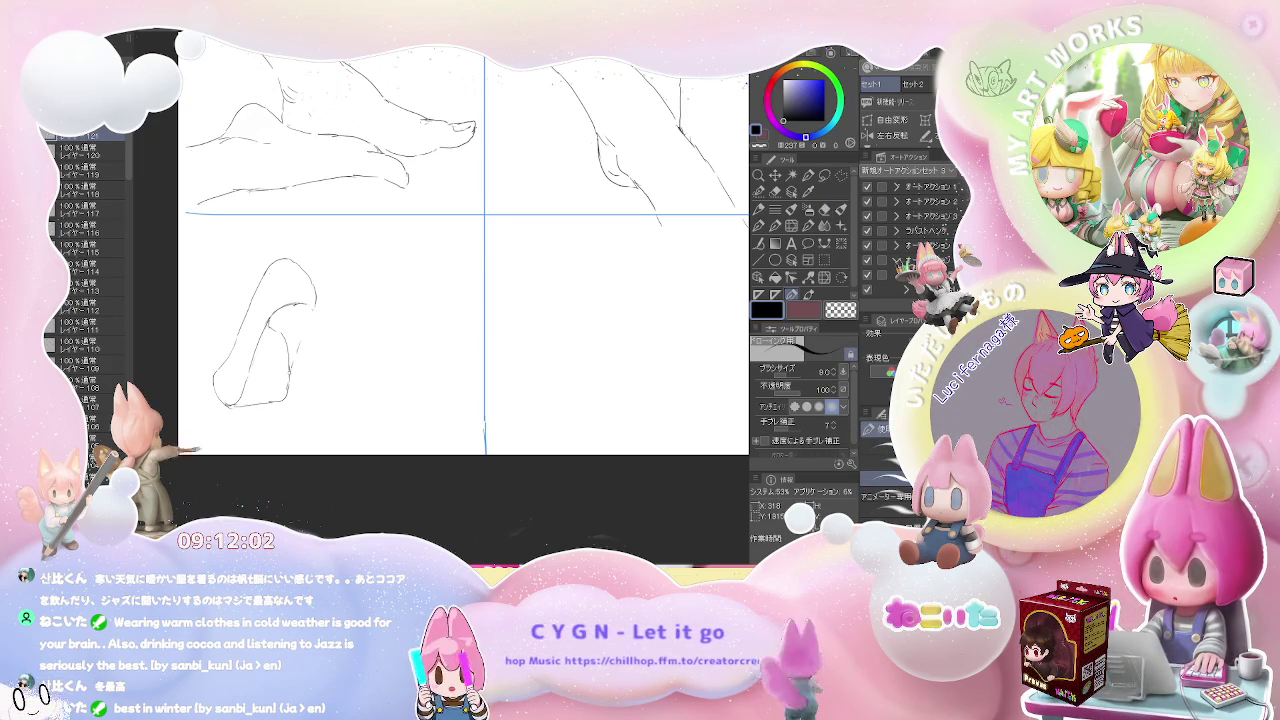
- Refine the pump sketch's inner curve and the edge of its opening
key("e")
key("p")
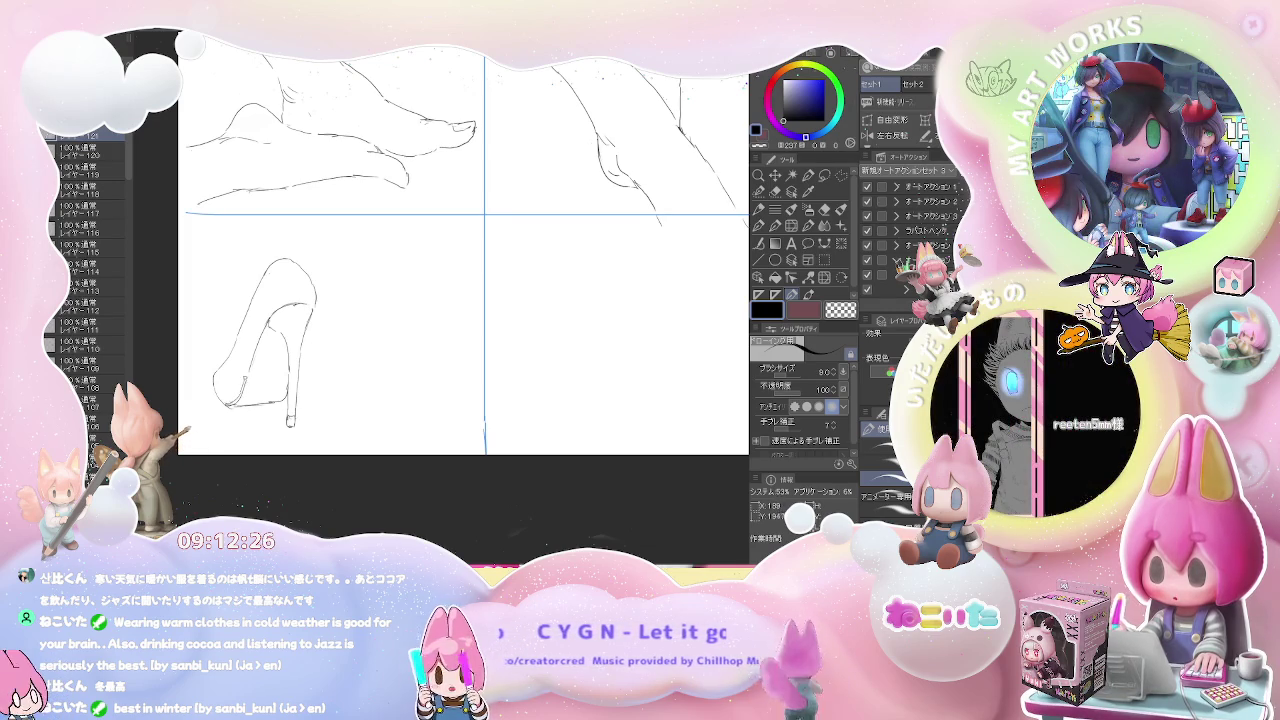
left_click_drag(271, 318, 249, 356)
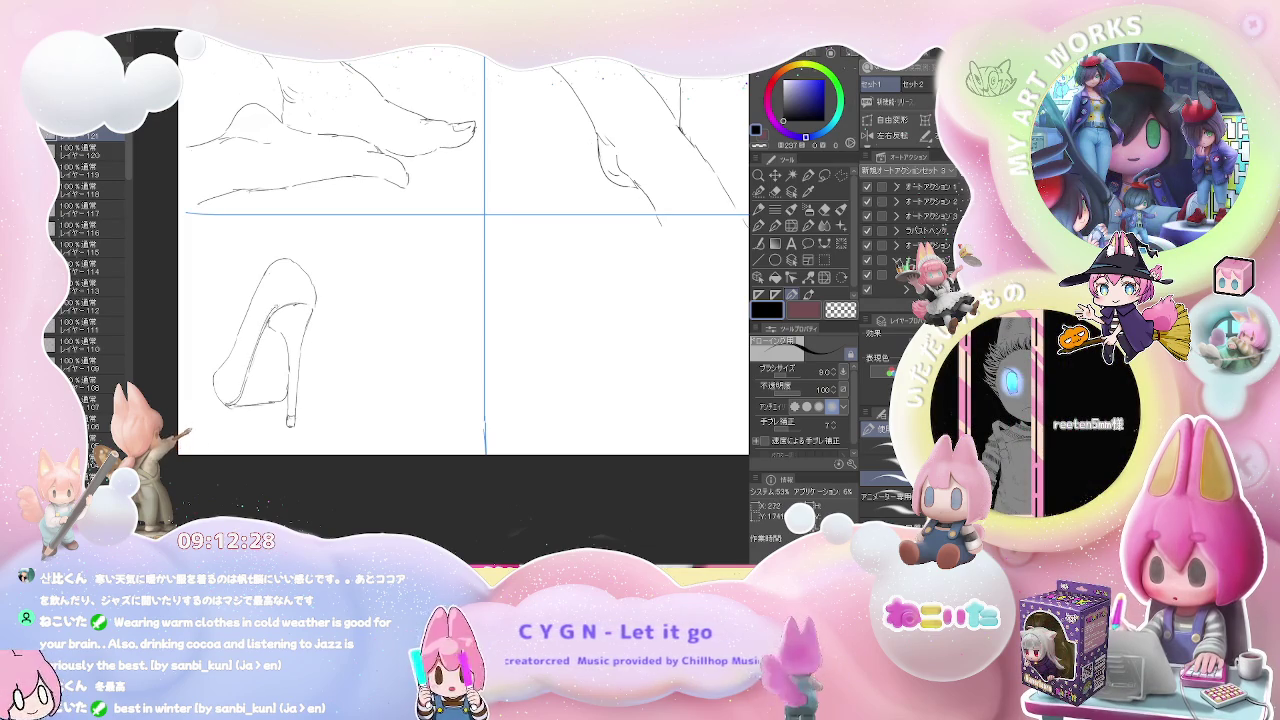
left_click_drag(285, 304, 306, 301)
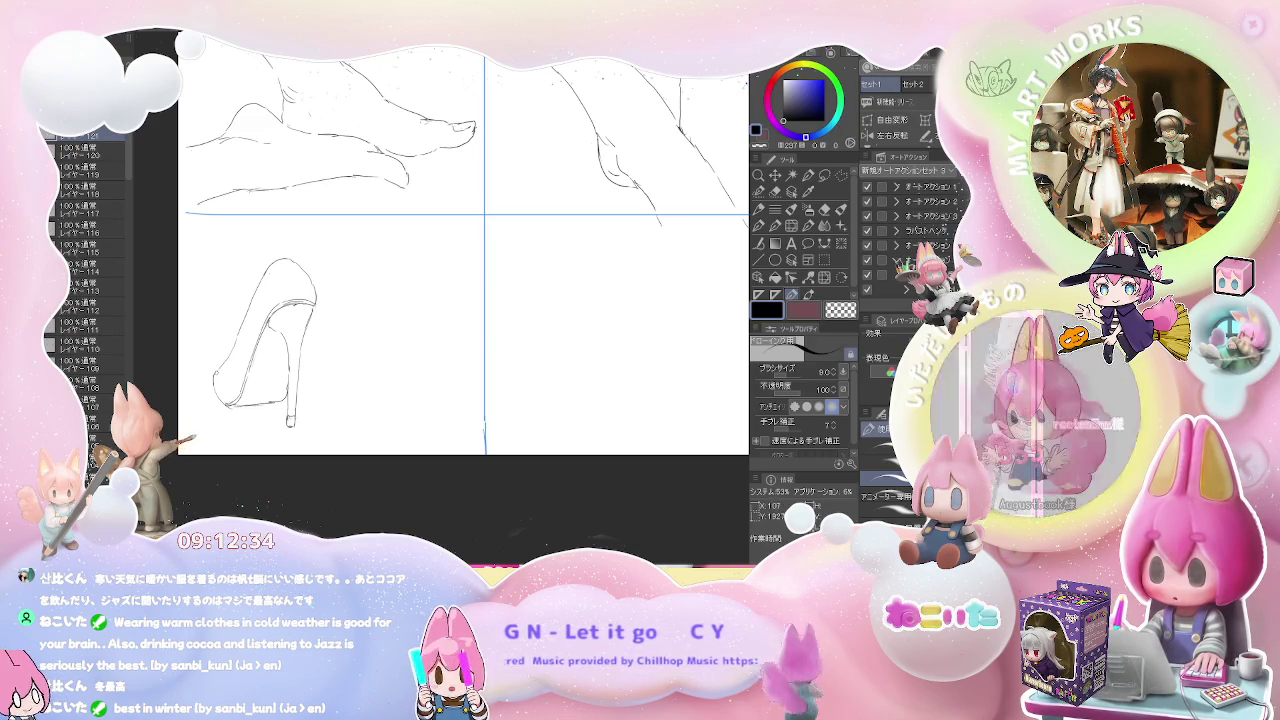
- Recentre the view and begin outlining a second shoe to the right
left_click_drag(363, 288, 328, 292)
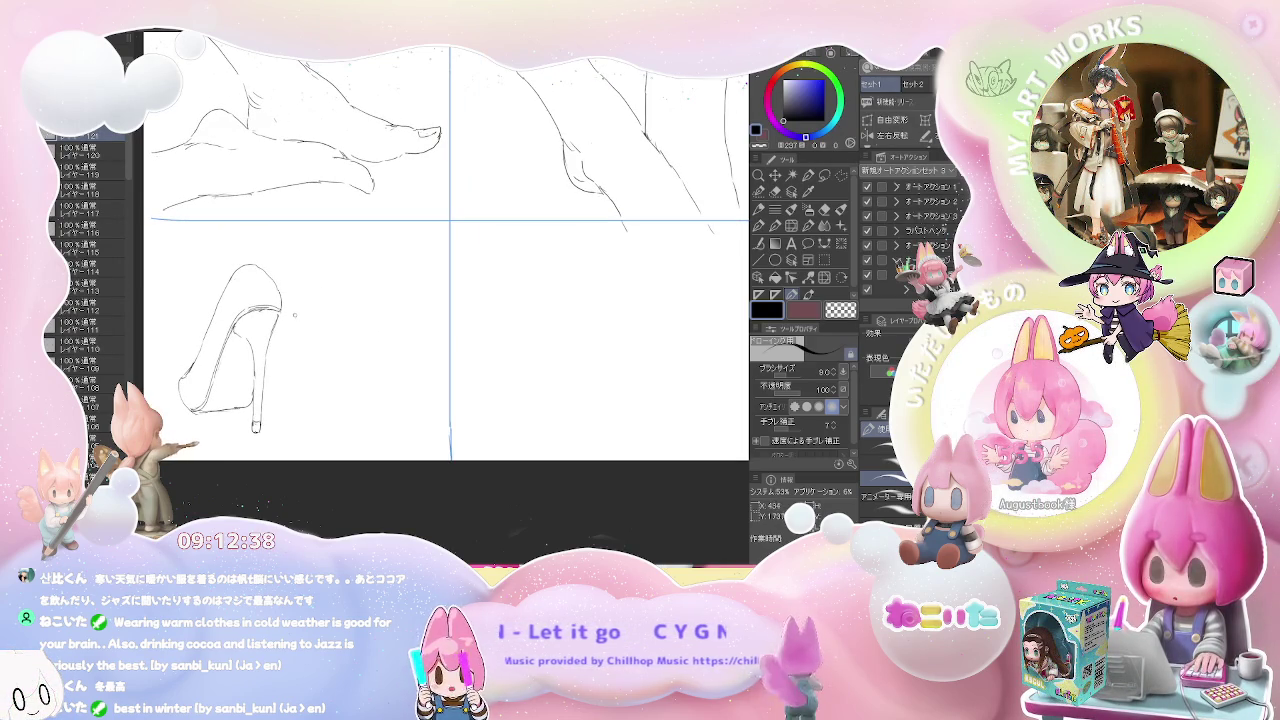
left_click_drag(296, 313, 307, 276)
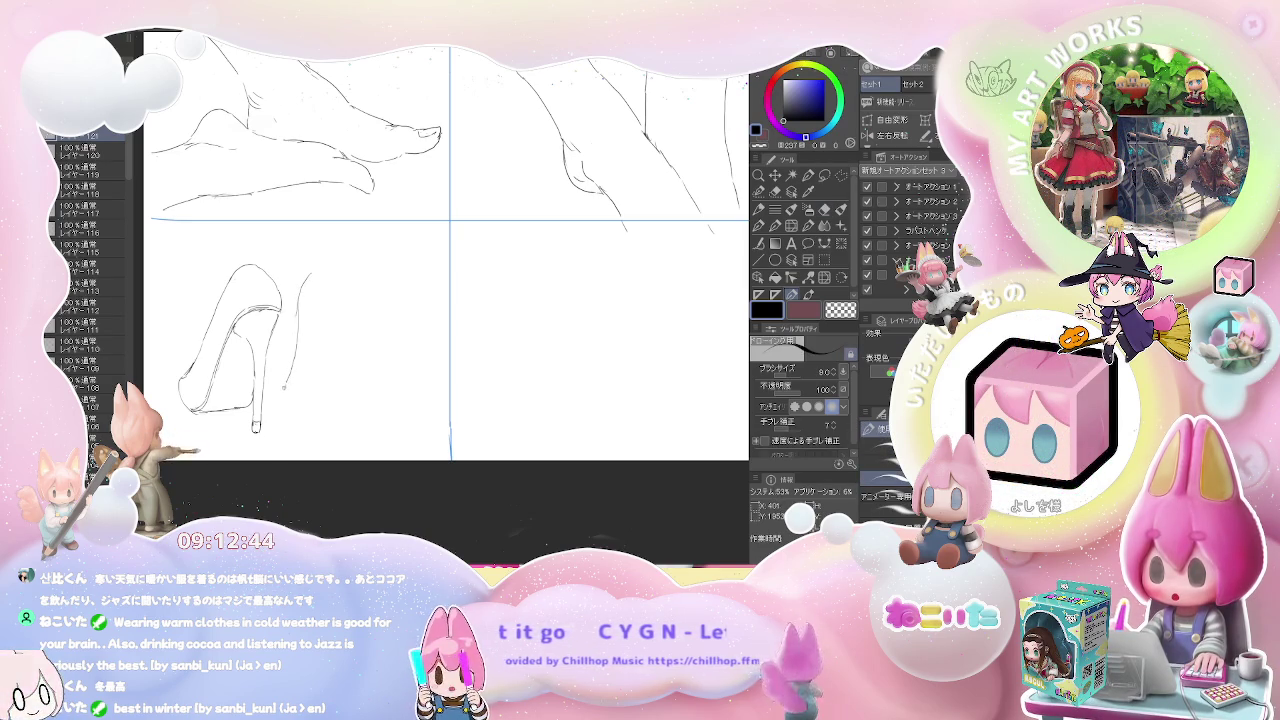
left_click_drag(296, 348, 289, 377)
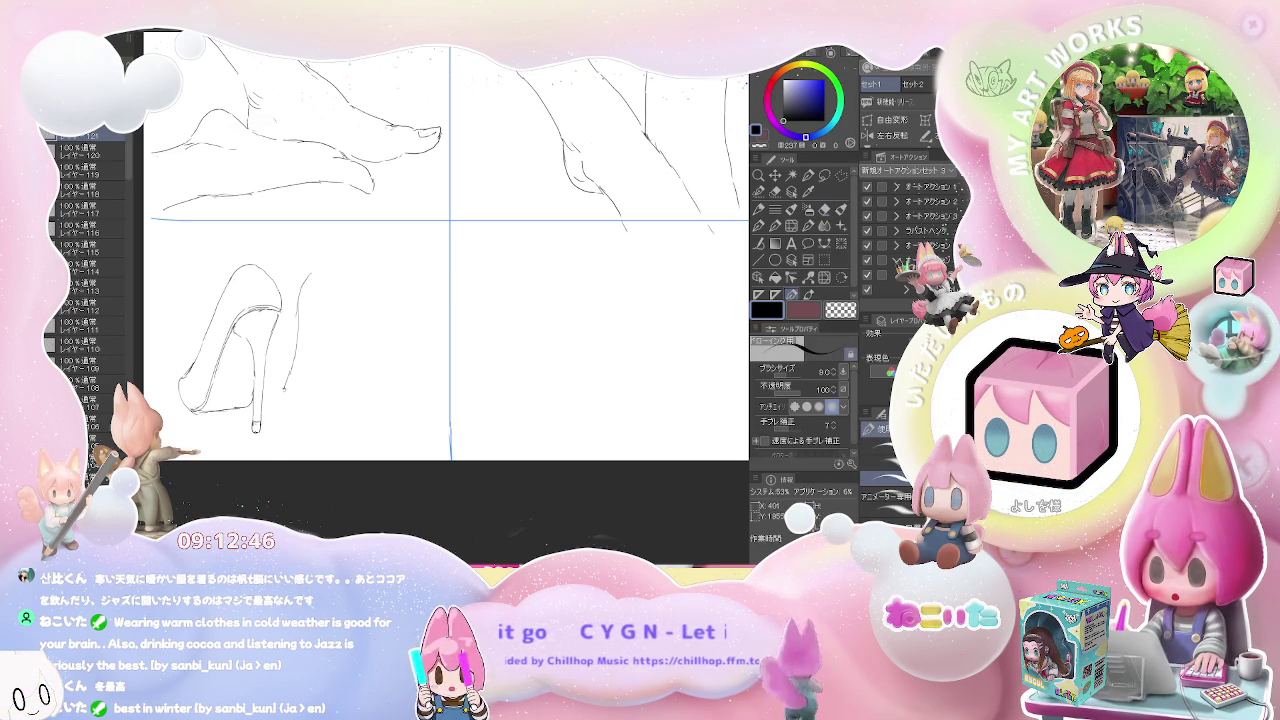
- Continue the second shoe's outline lower and sketch the top of its heel
mouse_move(290, 378)
left_mouse_down()
mouse_move(296, 404)
mouse_move(306, 394)
mouse_move(345, 408)
left_mouse_up()
key("e")
key("p")
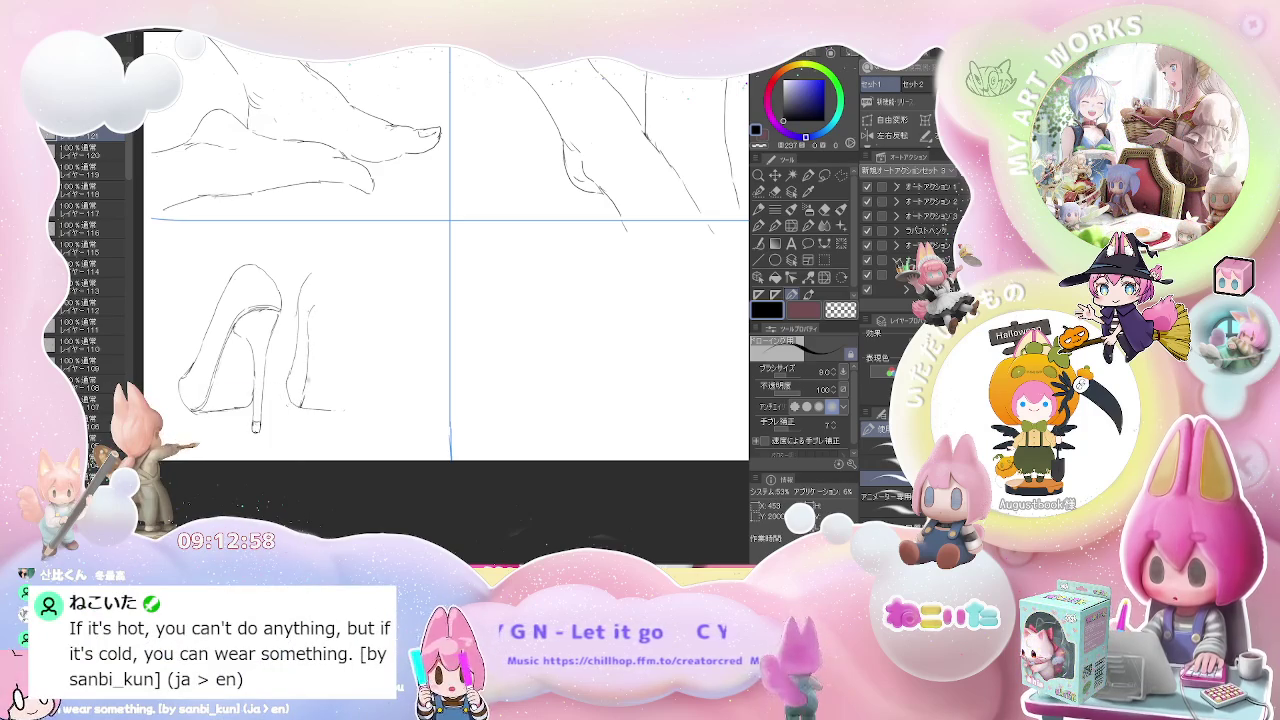
left_click_drag(319, 303, 313, 316)
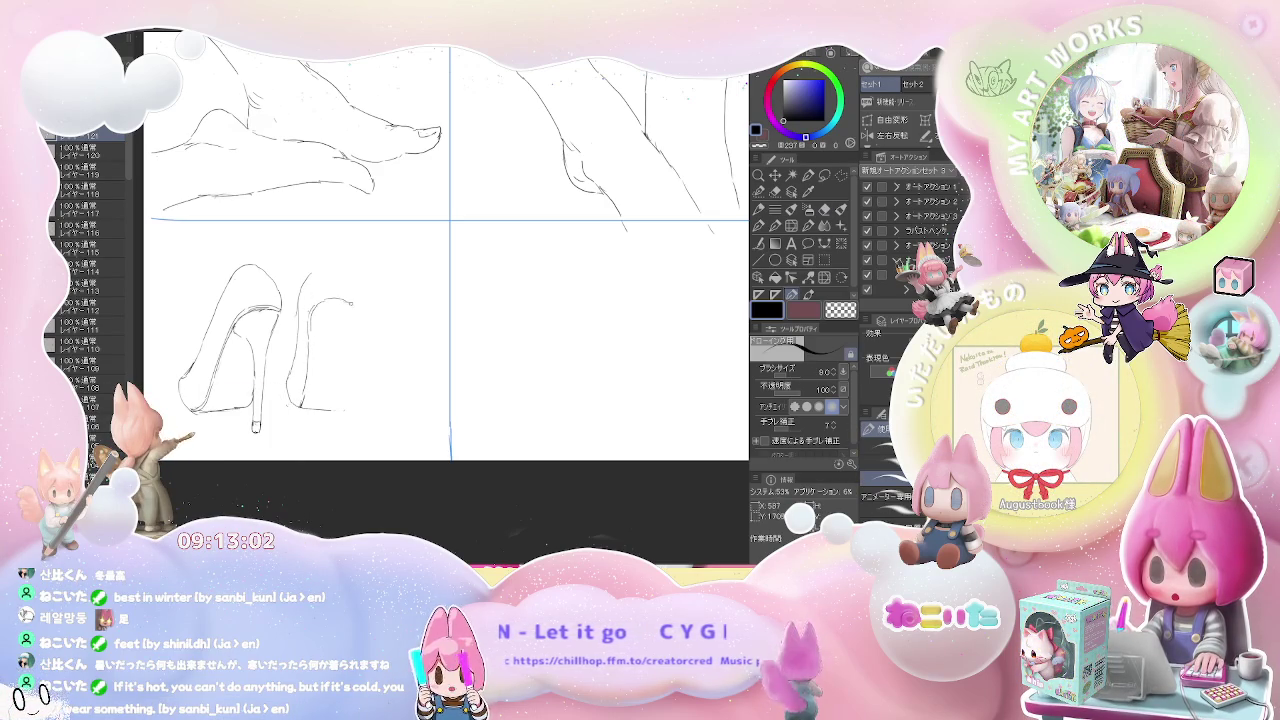
left_click_drag(345, 299, 355, 316)
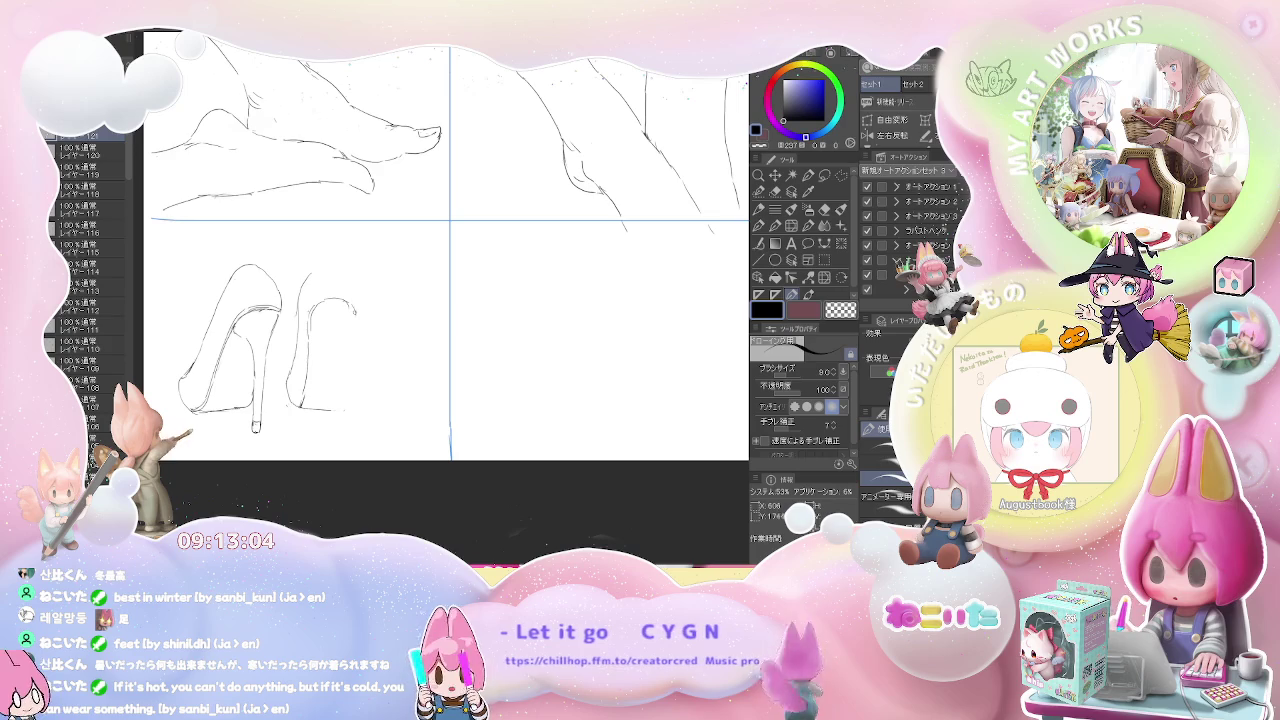
mouse_move(310, 271)
left_mouse_down()
mouse_move(340, 270)
mouse_move(358, 298)
mouse_move(357, 384)
left_mouse_up()
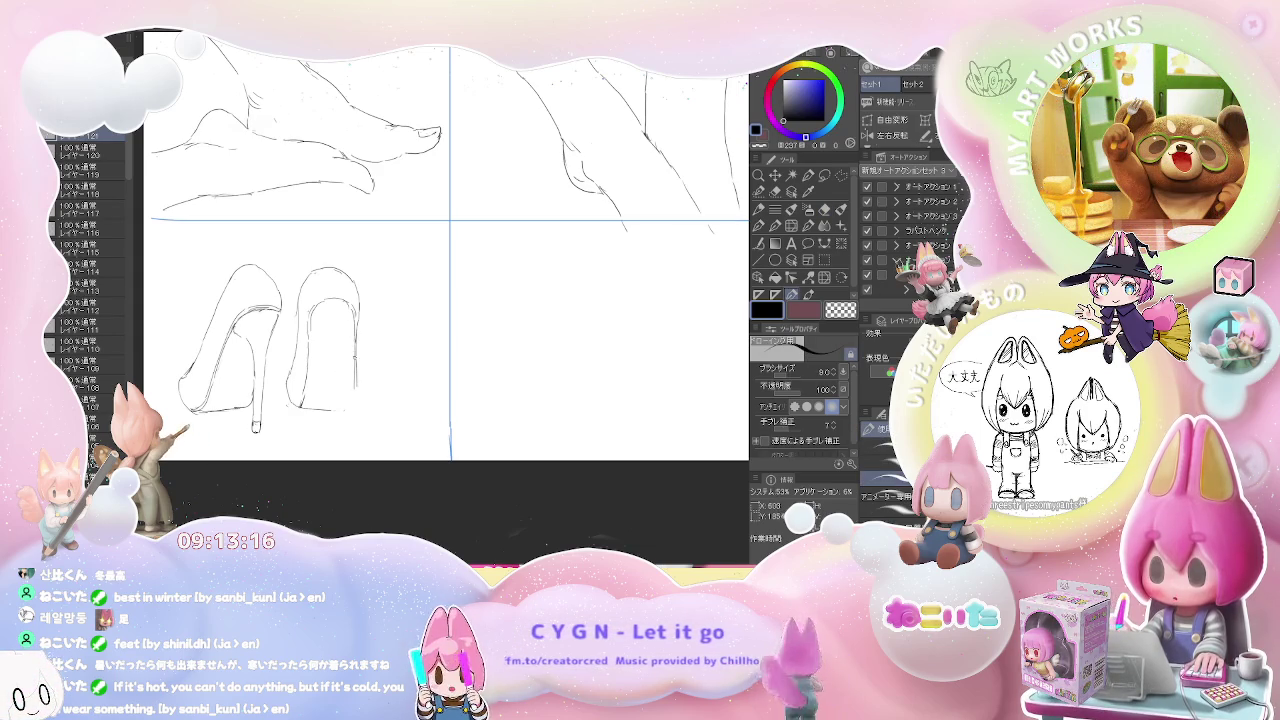
- Retrace the right heel's back edge, then draw and erase a heel stem inside the shoe
mouse_move(358, 350)
left_mouse_down()
mouse_move(356, 405)
mouse_move(341, 412)
left_mouse_up()
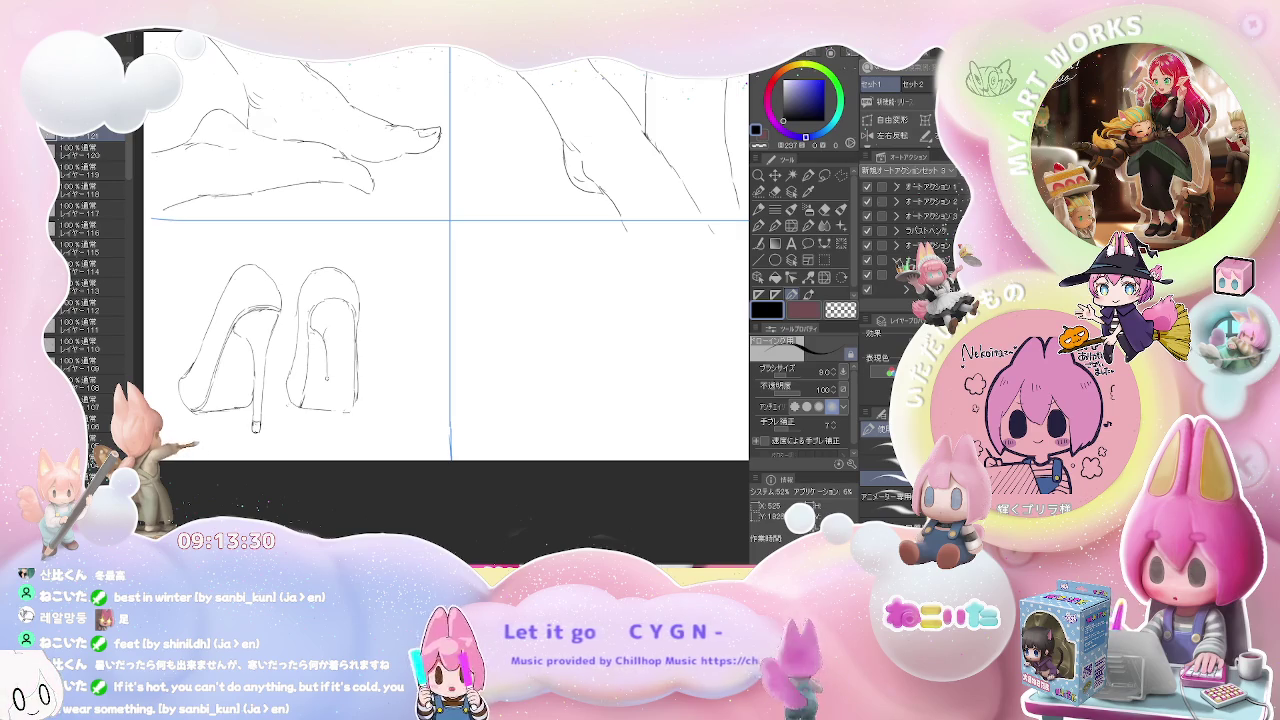
left_click_drag(325, 330, 320, 350)
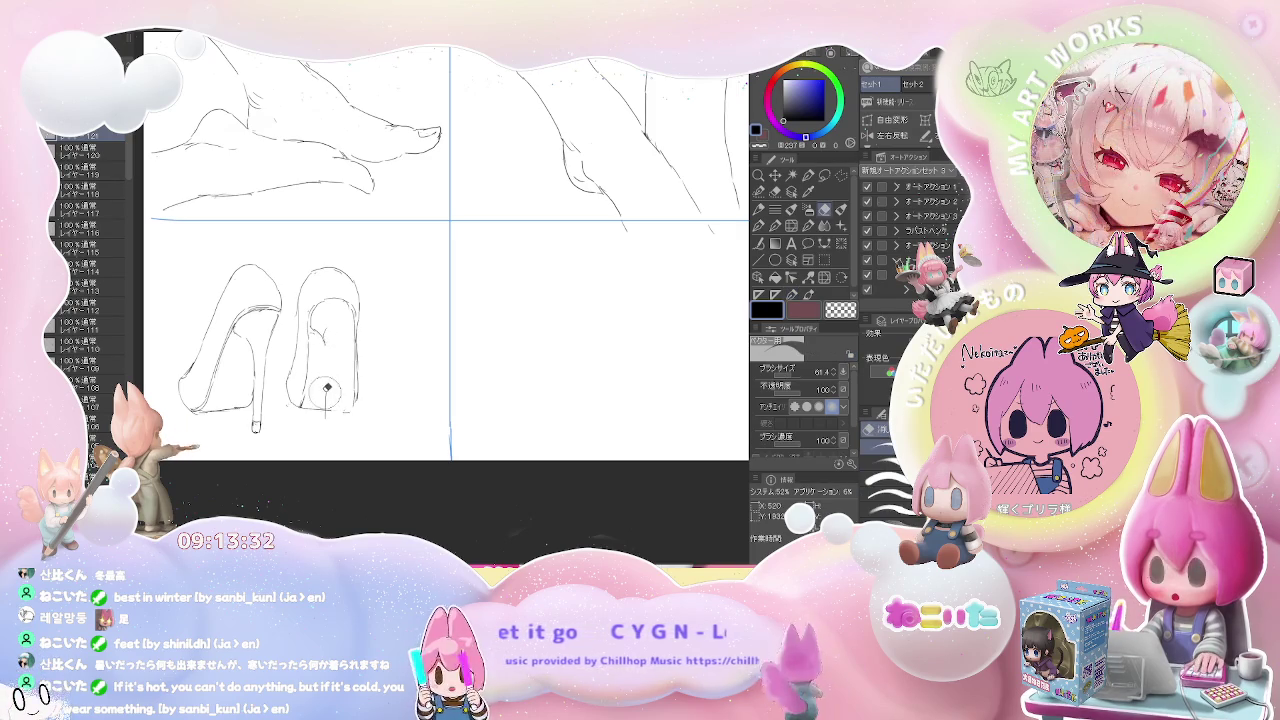
key("ctrl+z")
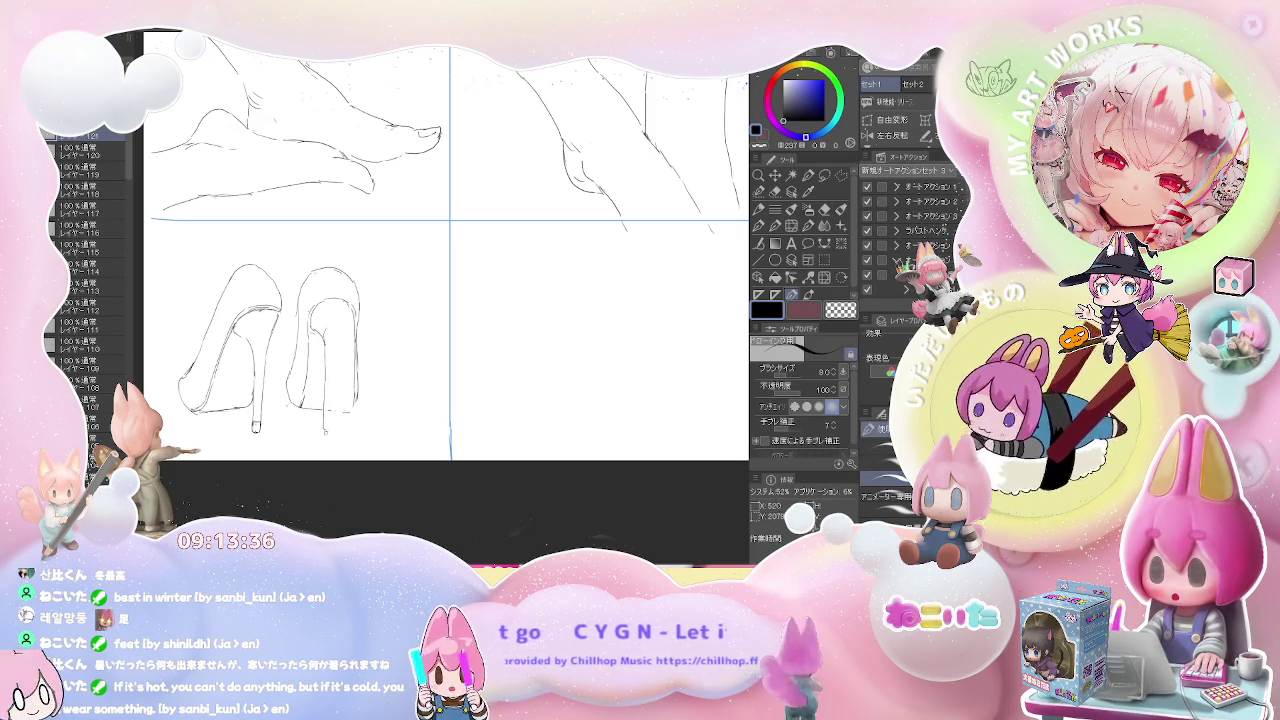
left_click_drag(338, 378, 336, 410)
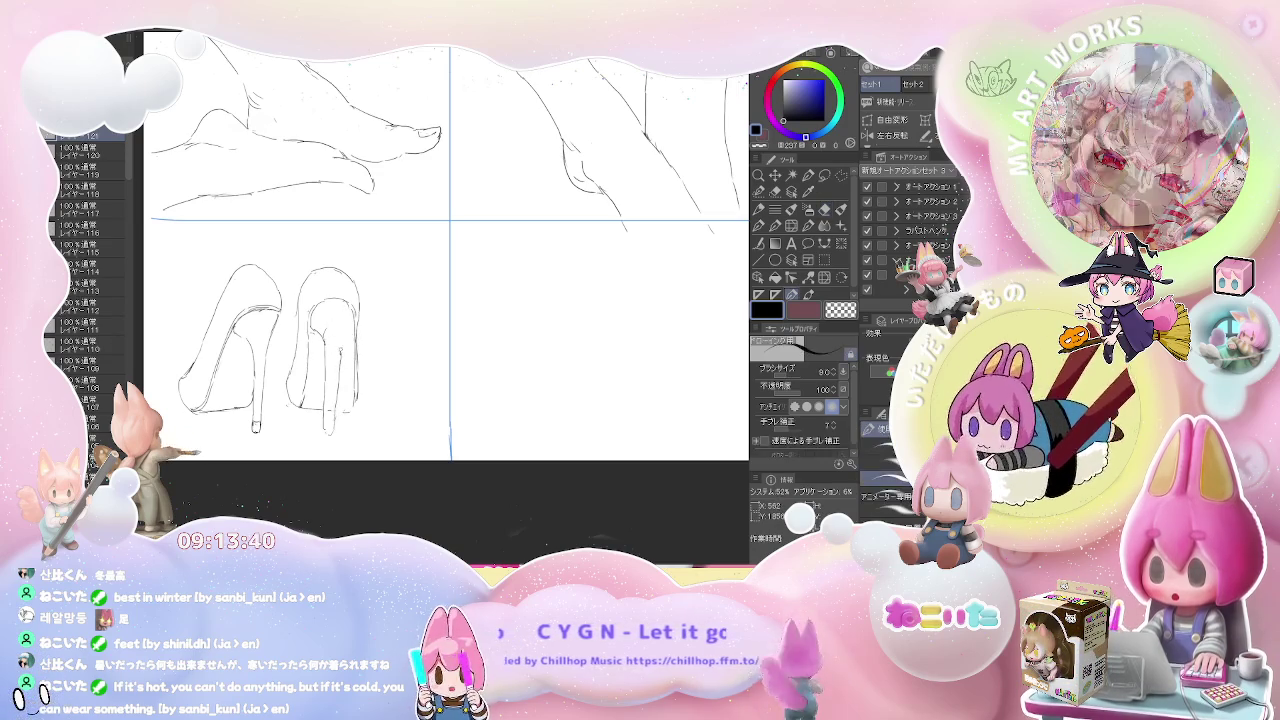
key("e")
left_click_drag(338, 380, 333, 410)
key("p")
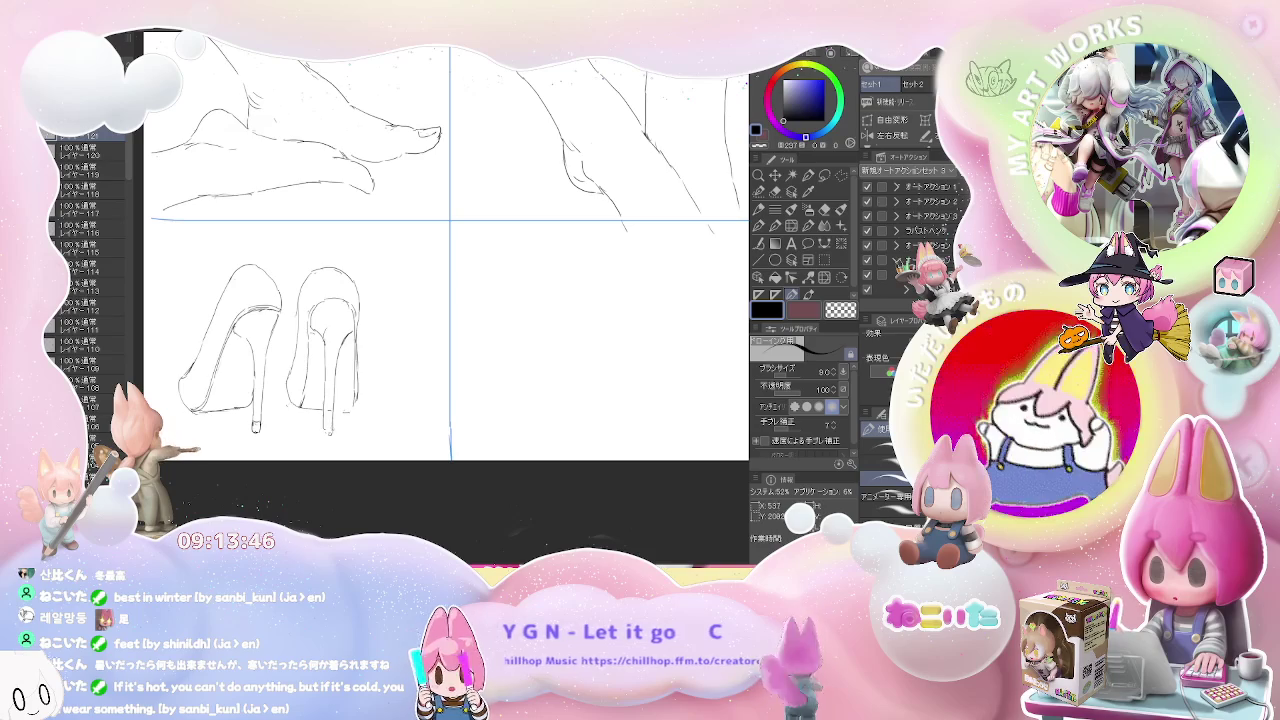
- Clean up stray lines on the rear-view pump, zooming in and out to check
key("e")
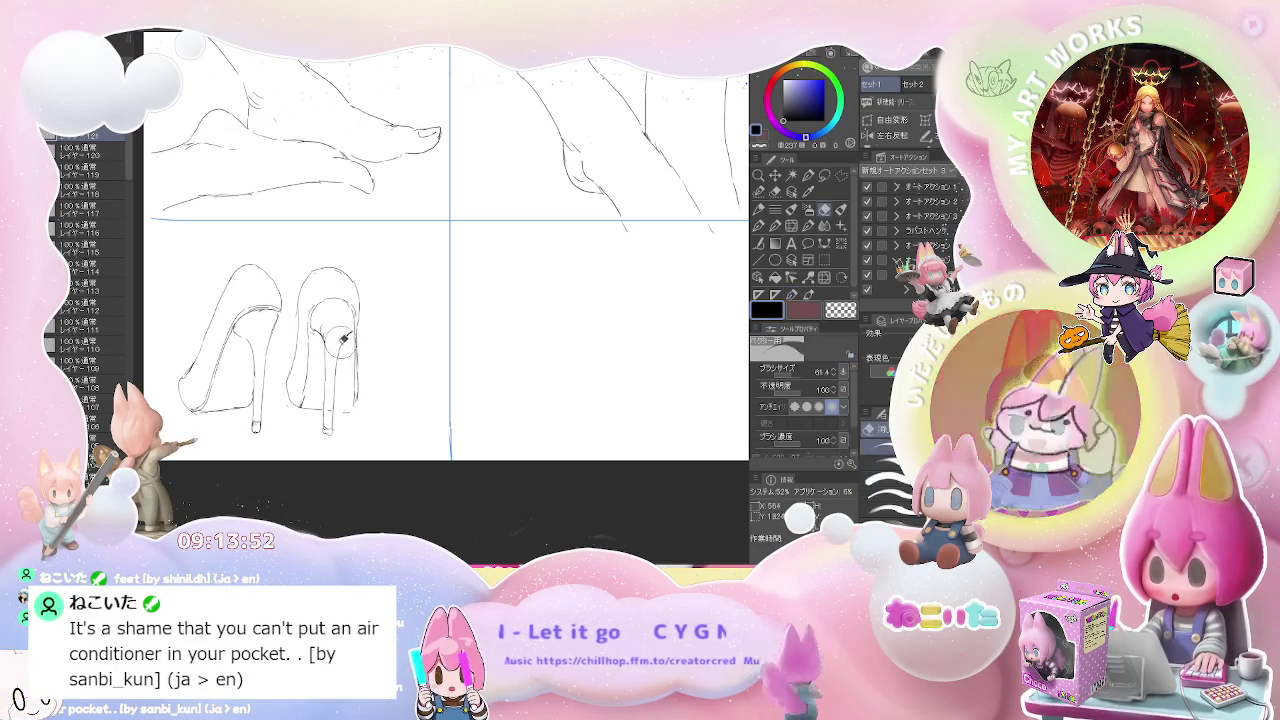
key("p")
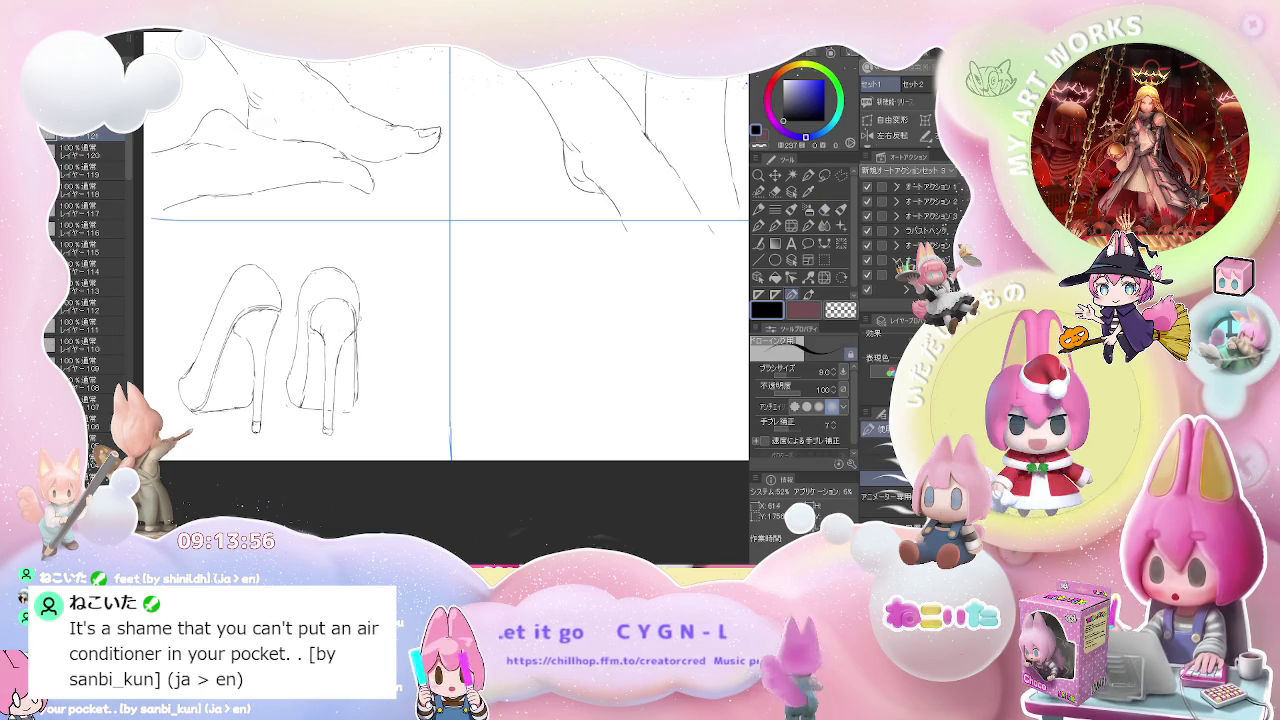
key("e")
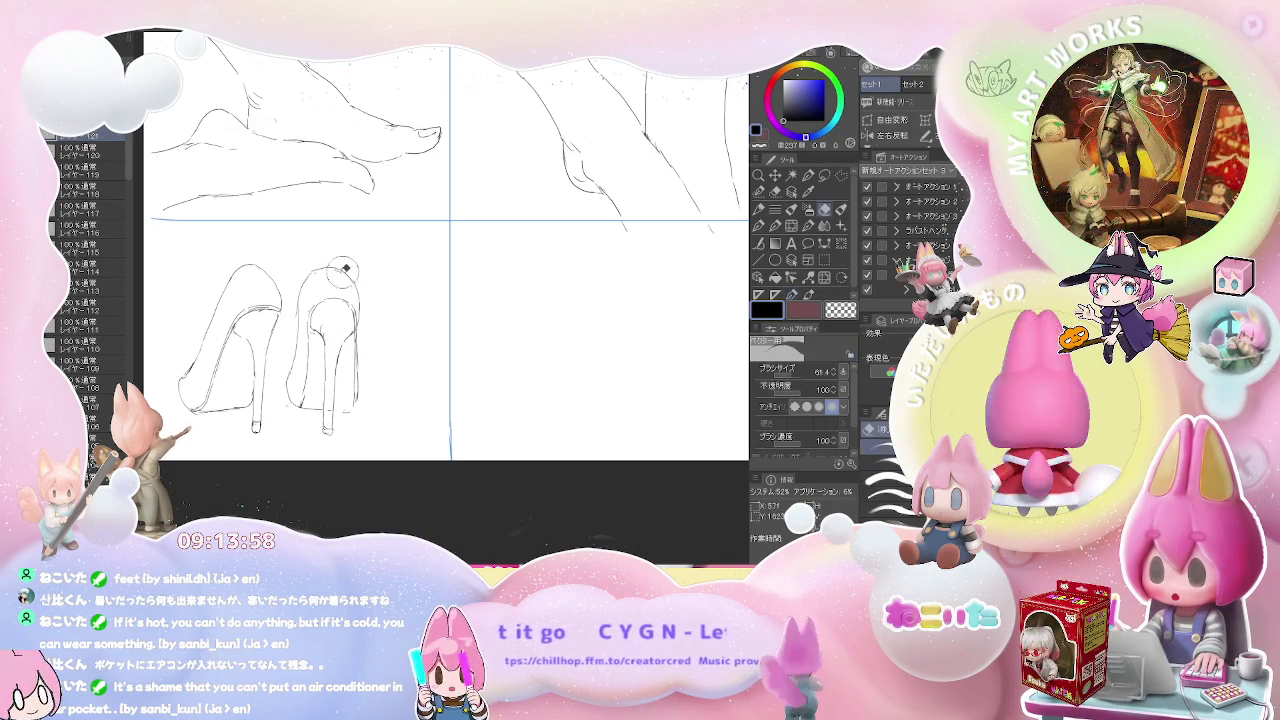
key("p")
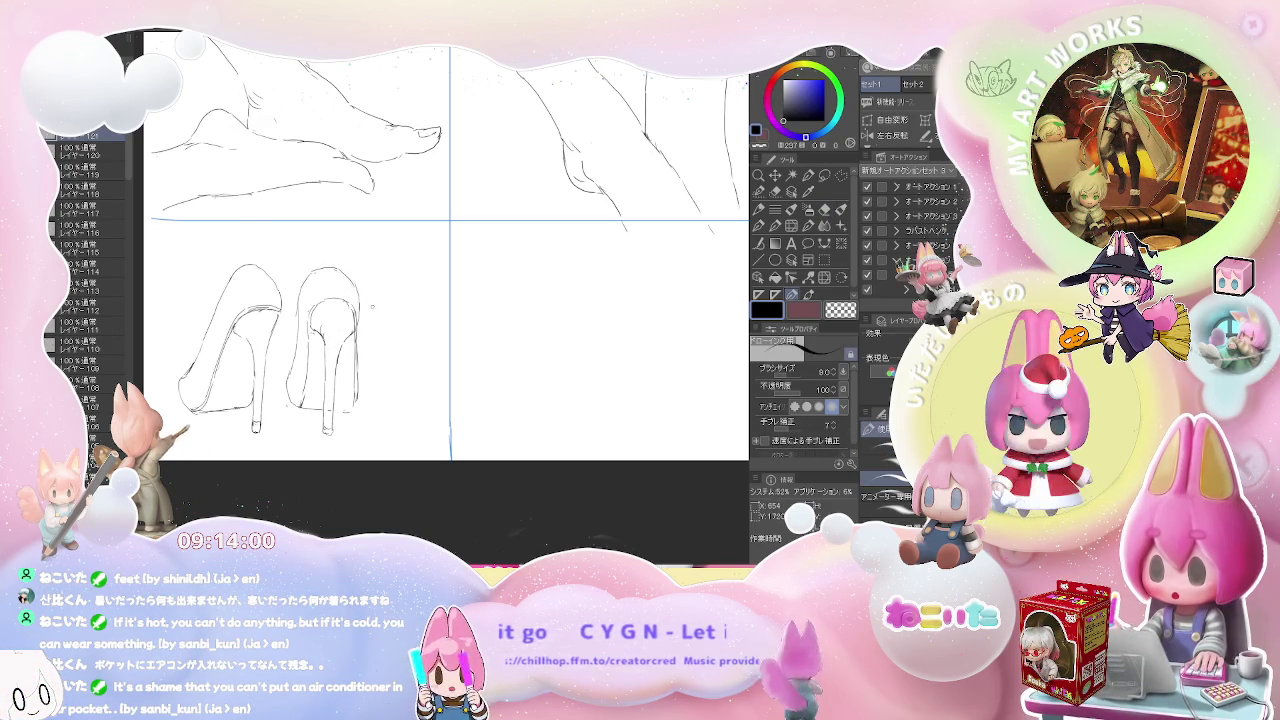
scroll(373, 305, "down", 1)
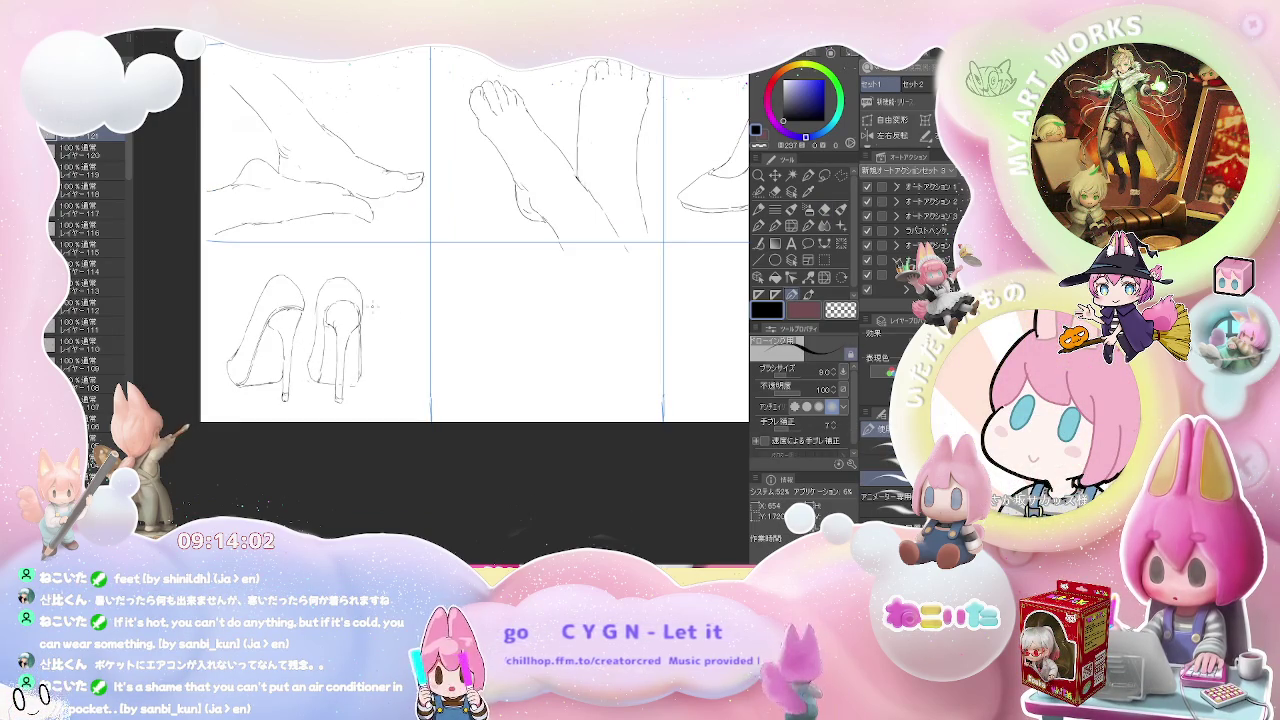
scroll(373, 305, "up", 1)
scroll(373, 305, "up", 1)
key("e")
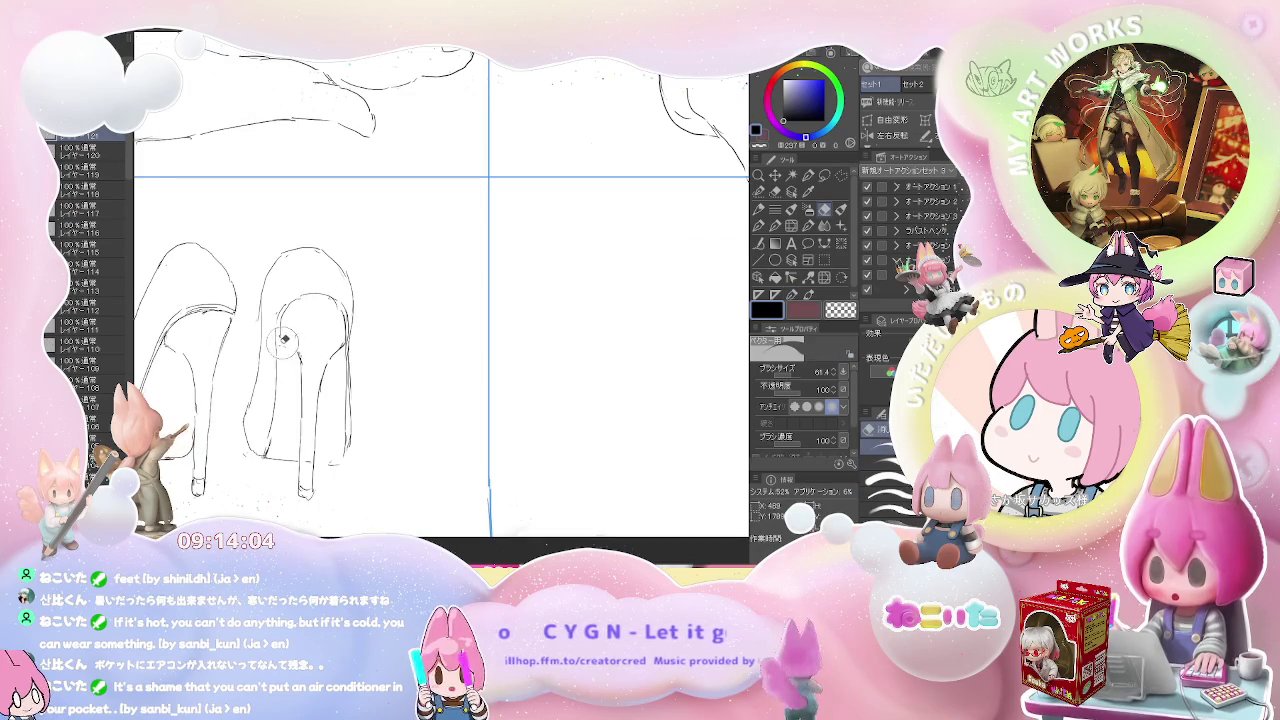
key("p")
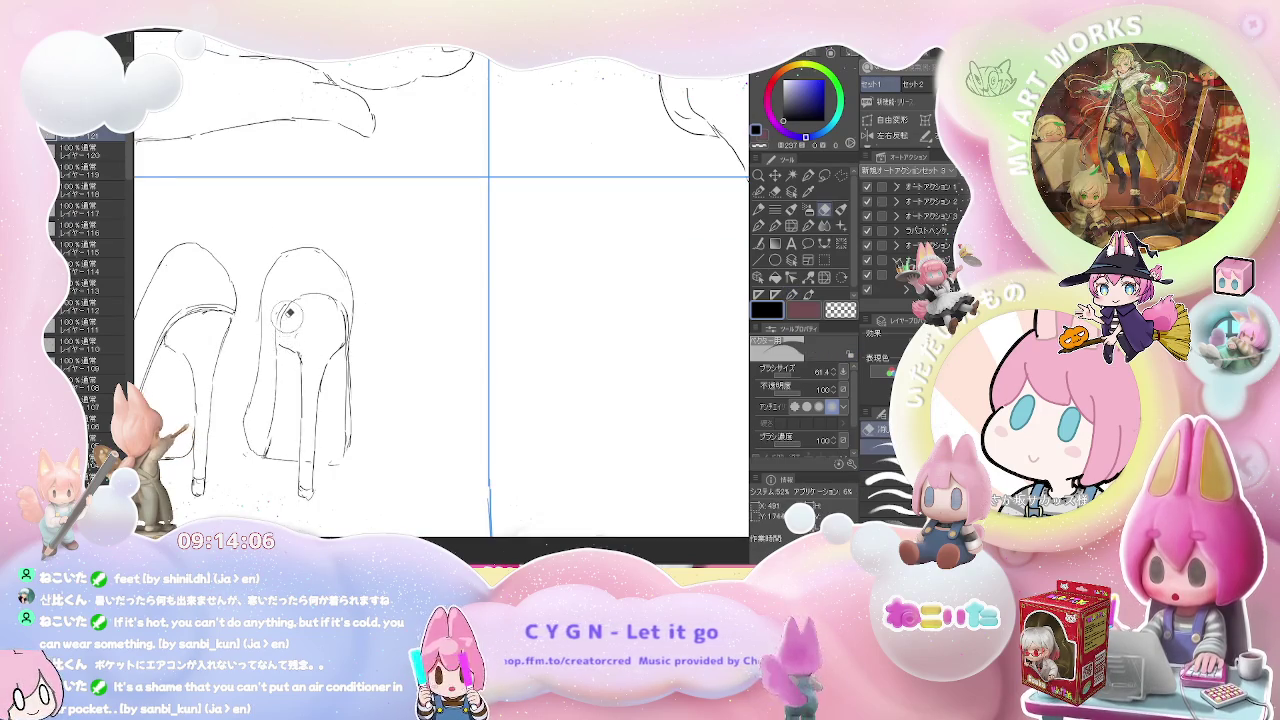
key("e")
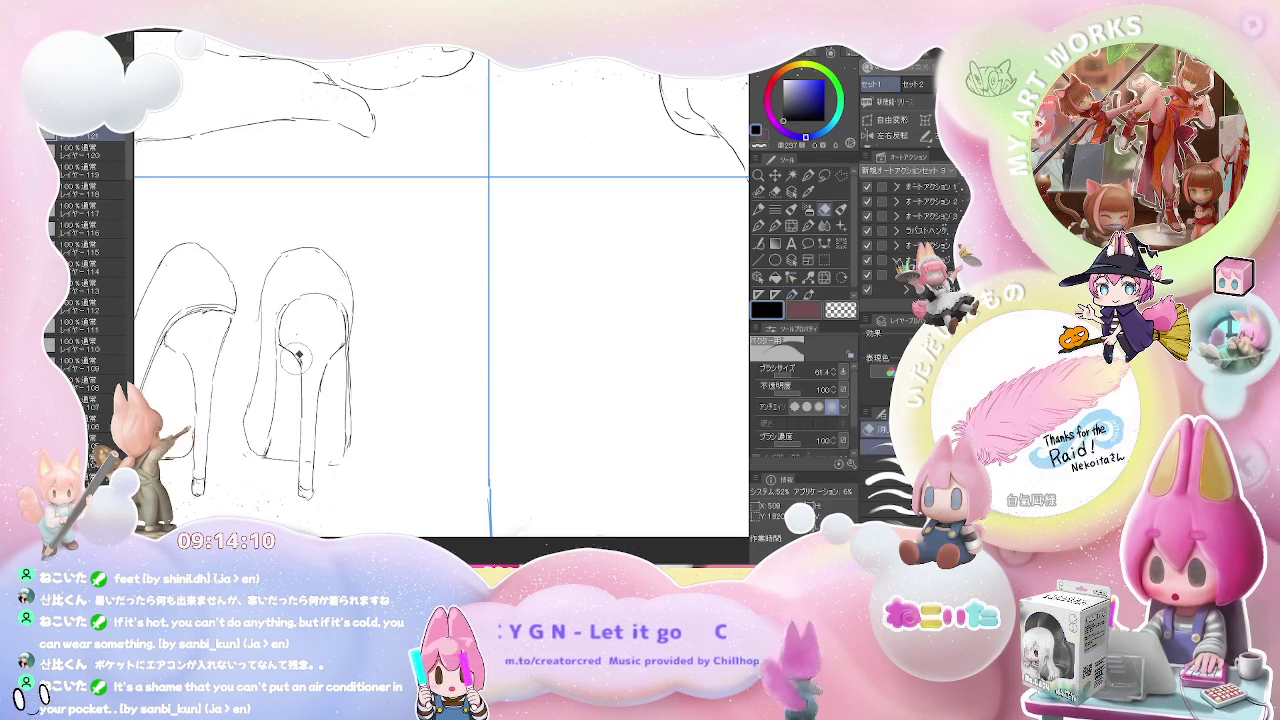
key("p")
scroll(344, 406, "down", 2)
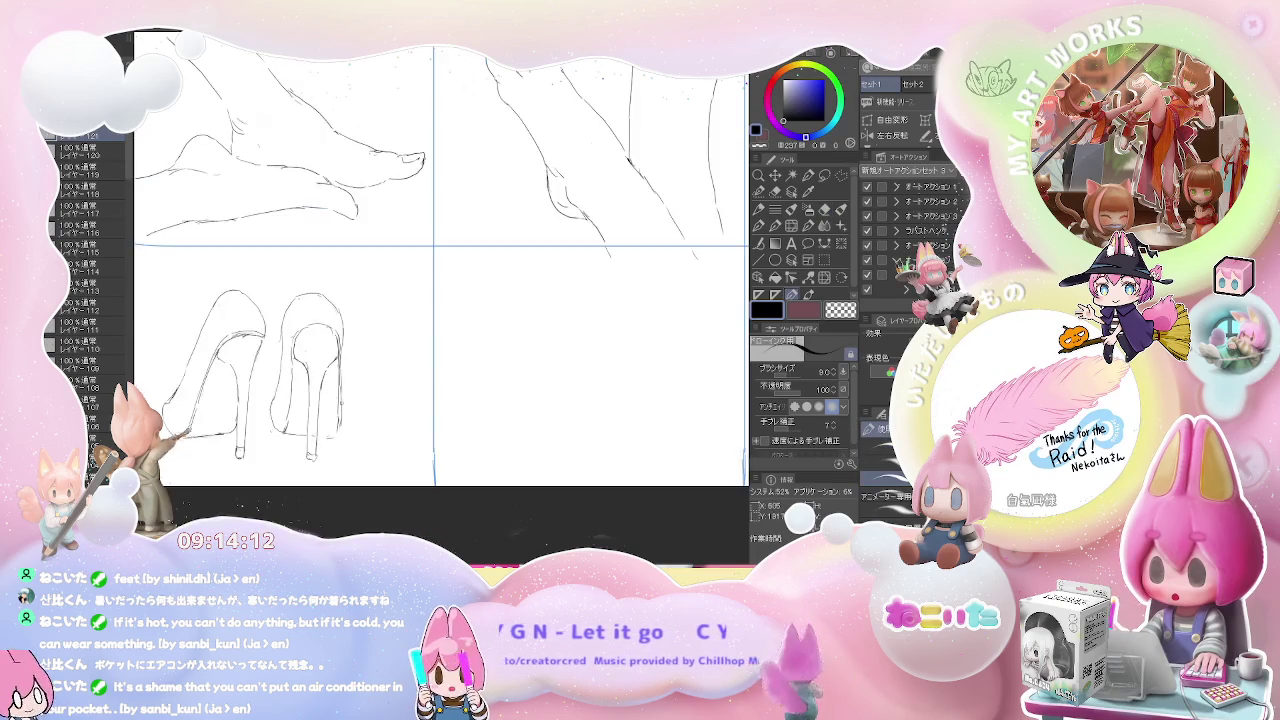
scroll(344, 406, "down", 2)
scroll(344, 406, "down", 2)
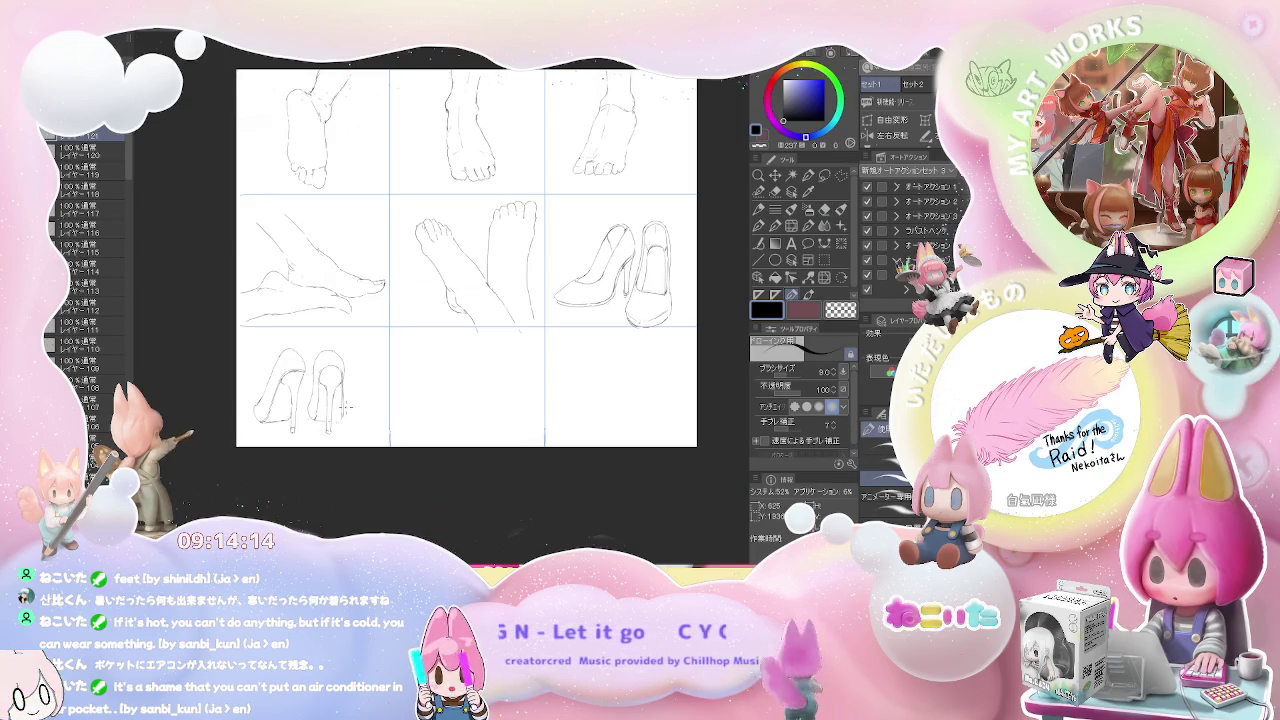
scroll(344, 406, "up", 2)
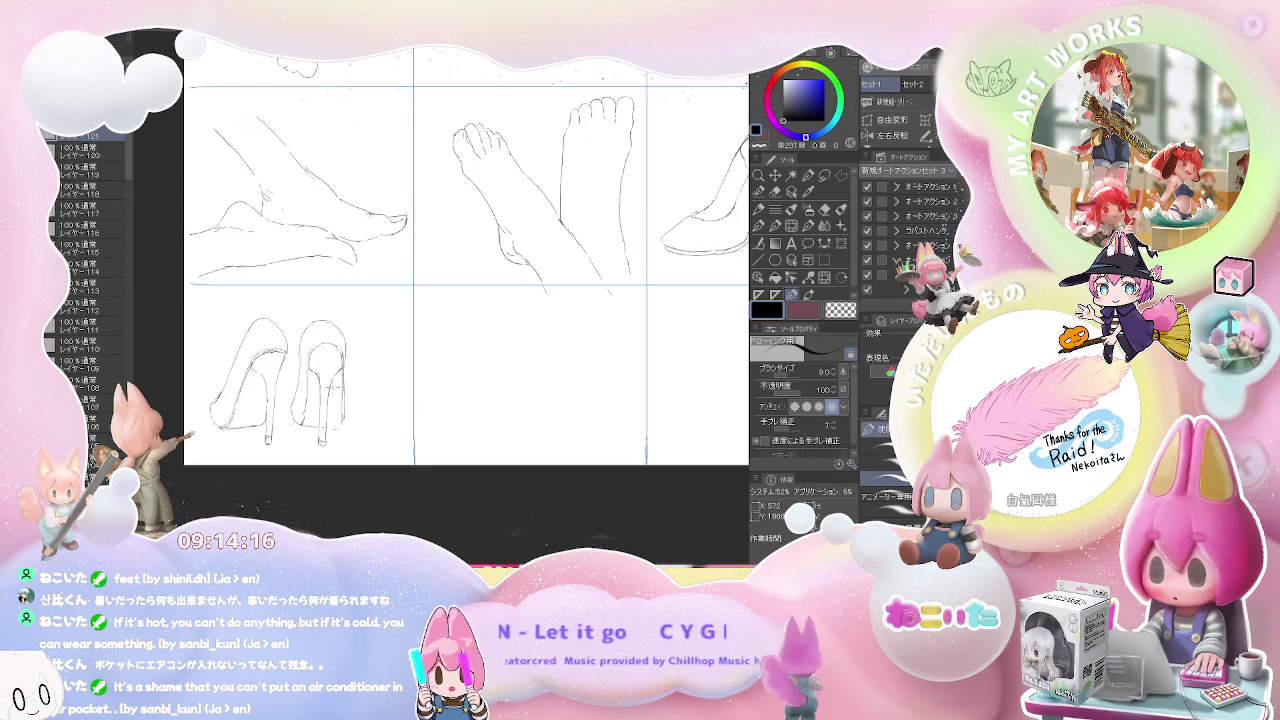
scroll(330, 392, "up", 2)
- Erase and redraw the right heel's bottom tip, adding a short stroke to the heel
key("e")
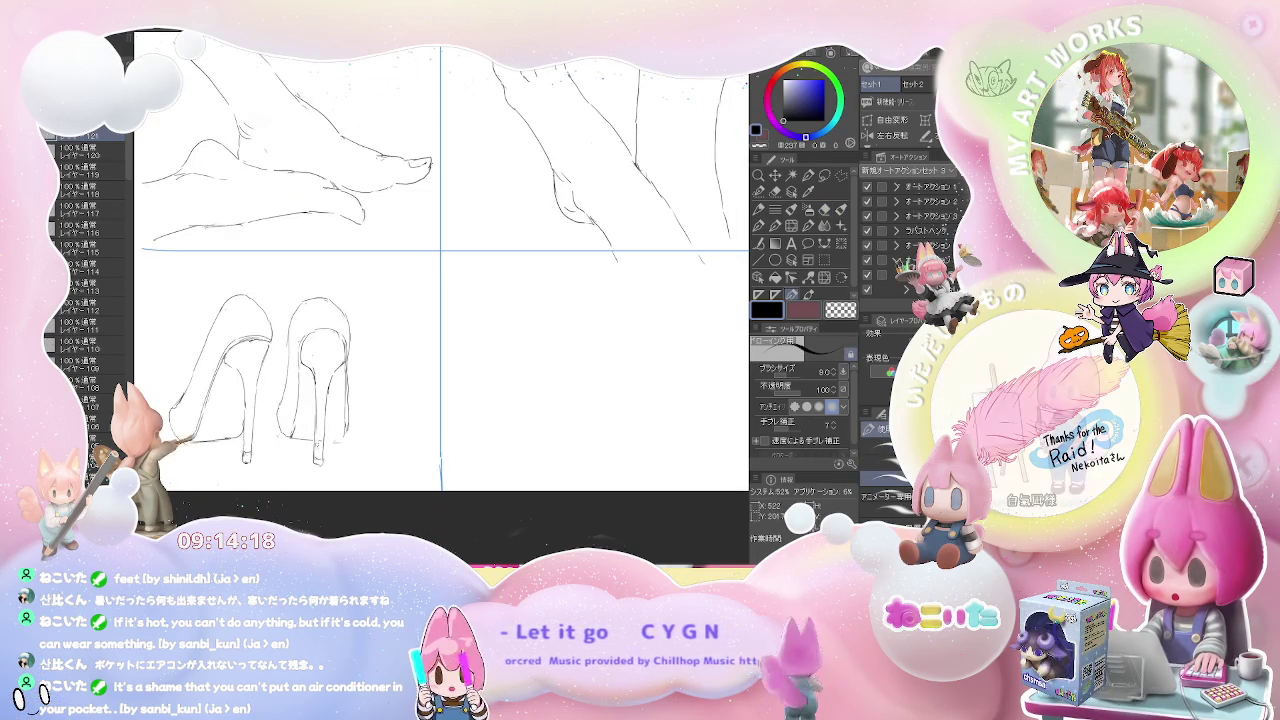
left_click_drag(317, 450, 318, 461)
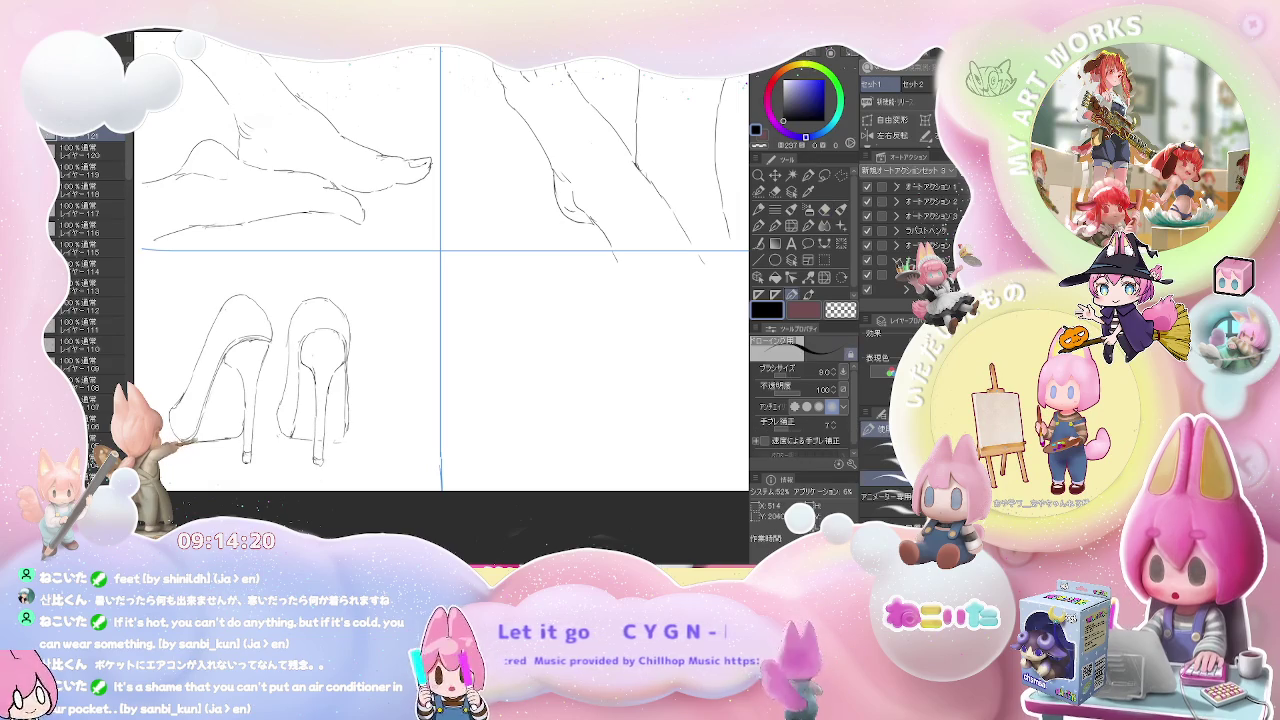
key("p")
left_click_drag(315, 447, 317, 462)
key("e")
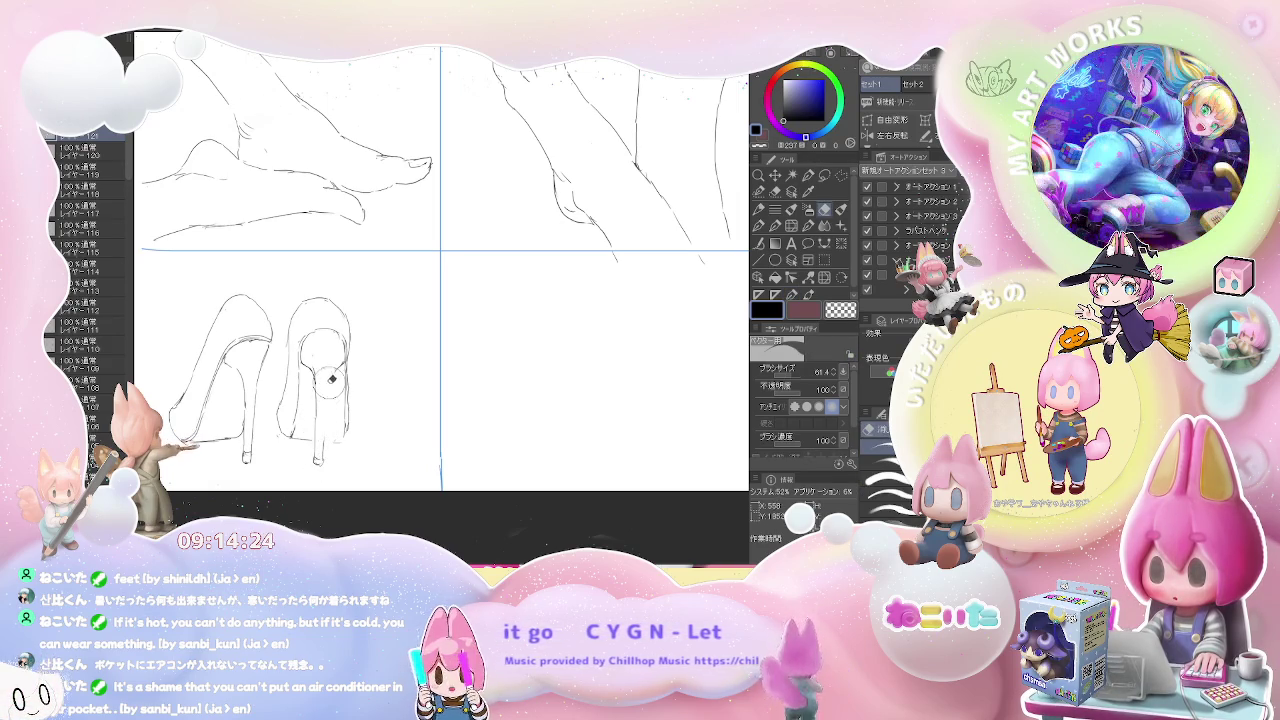
key("p")
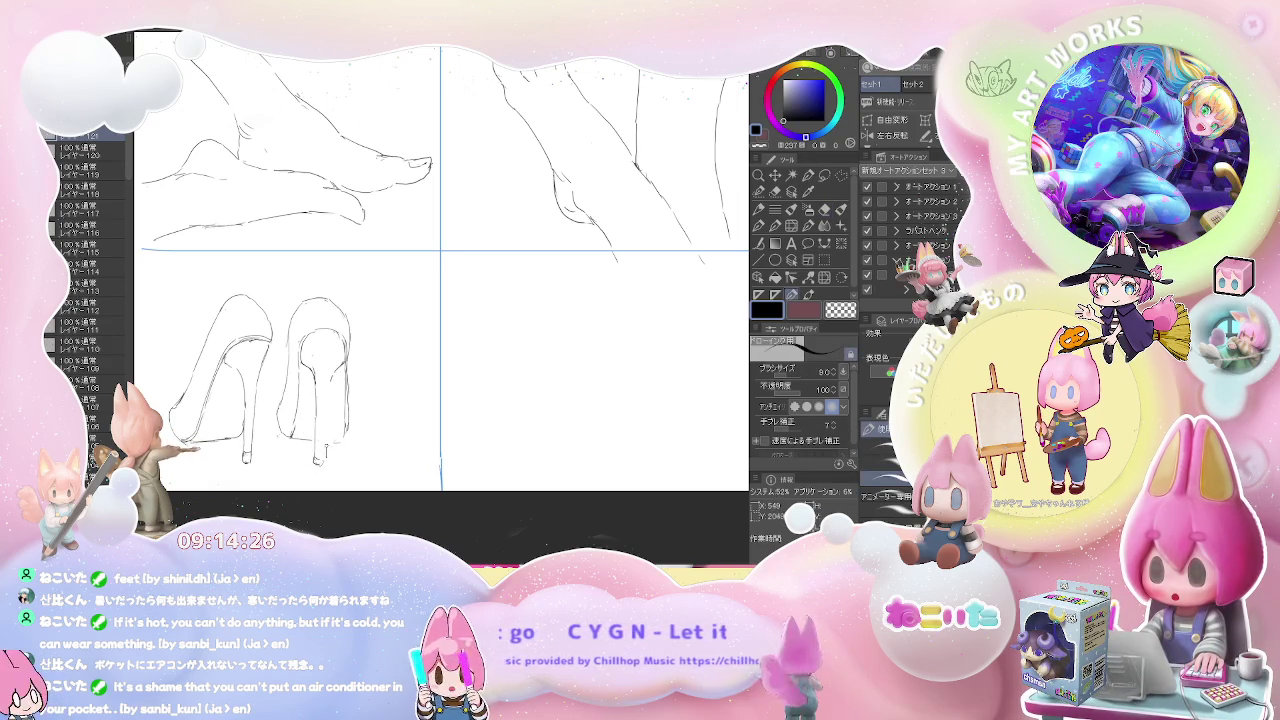
left_click_drag(330, 381, 331, 407)
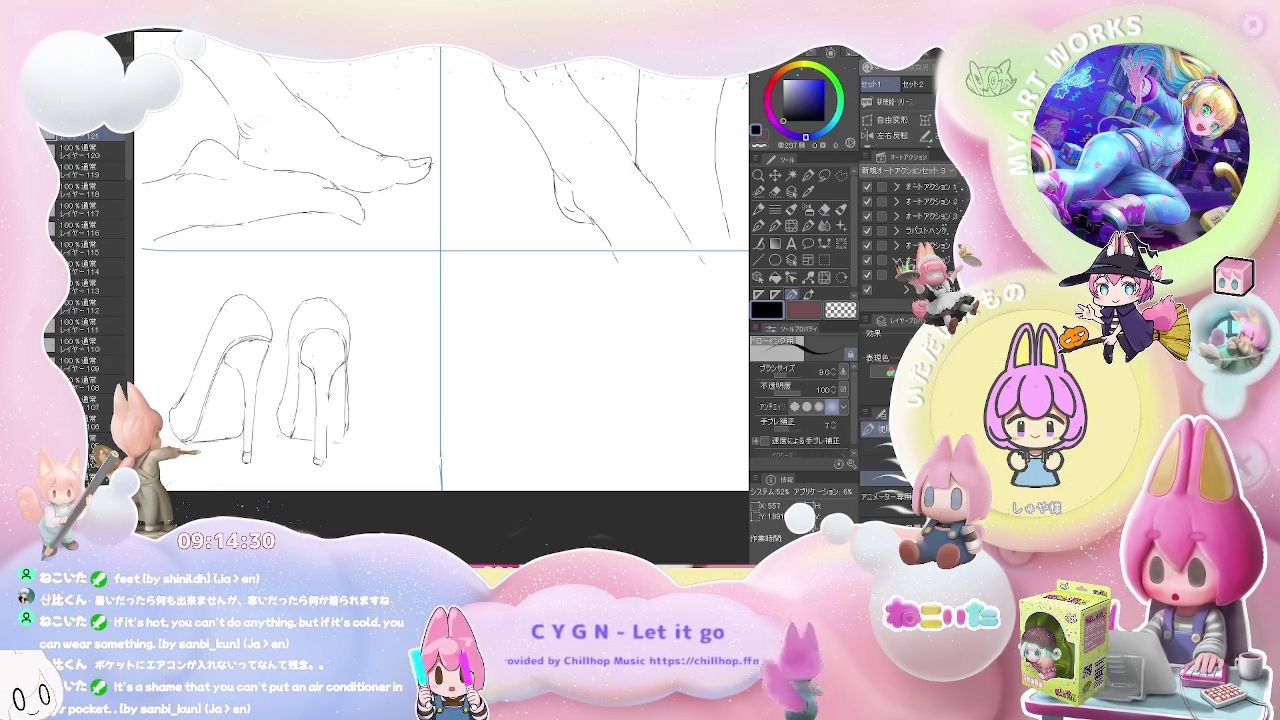
key("e")
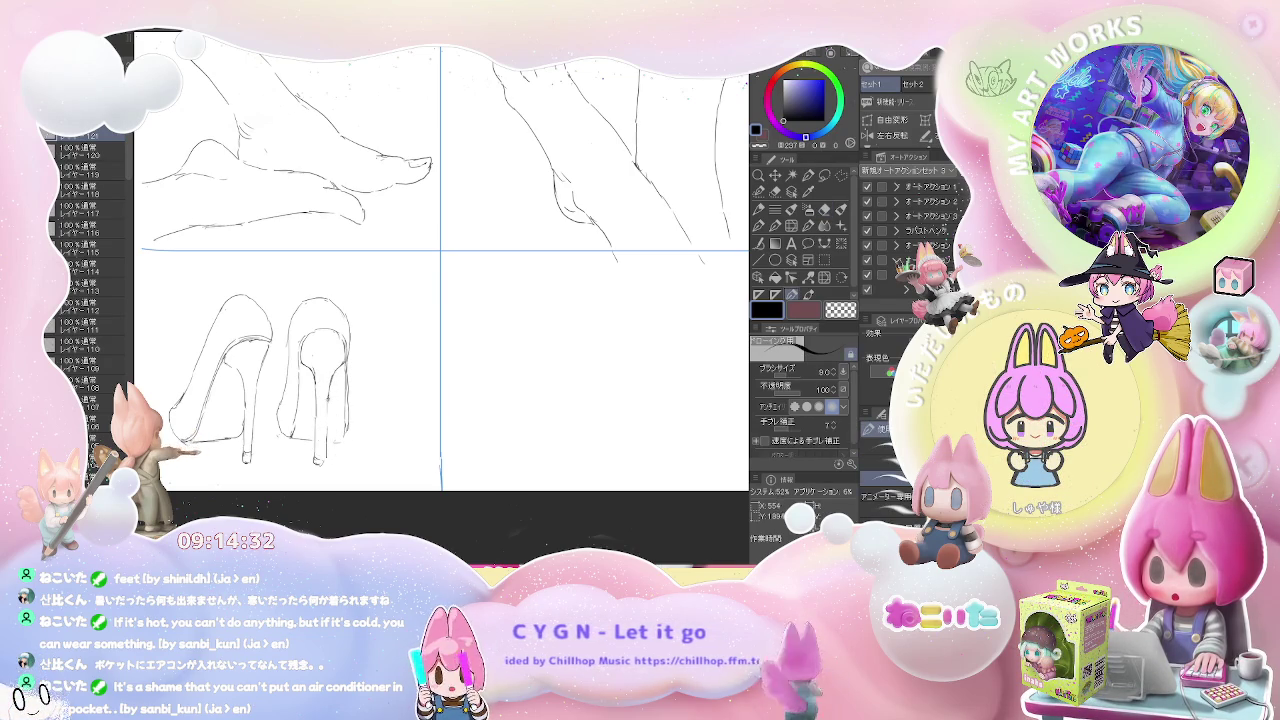
key("p")
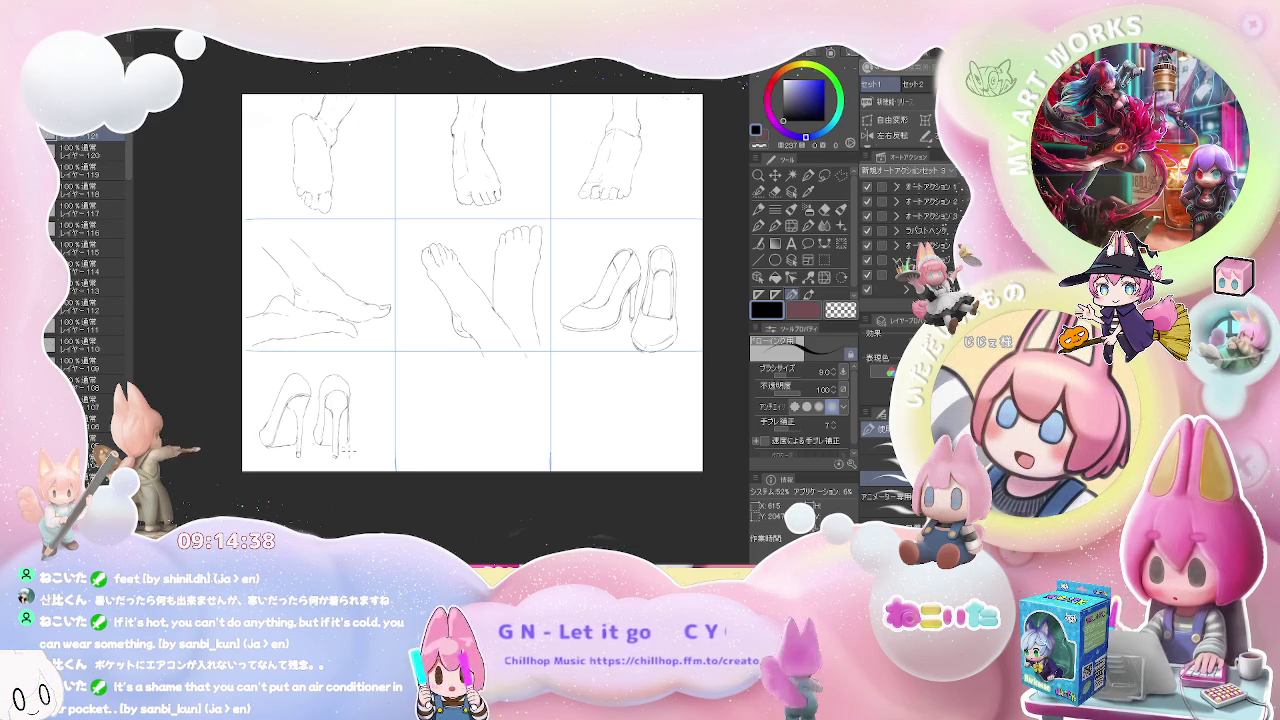
- Zoom the canvas view out and back in
scroll(350, 418, "down", 1)
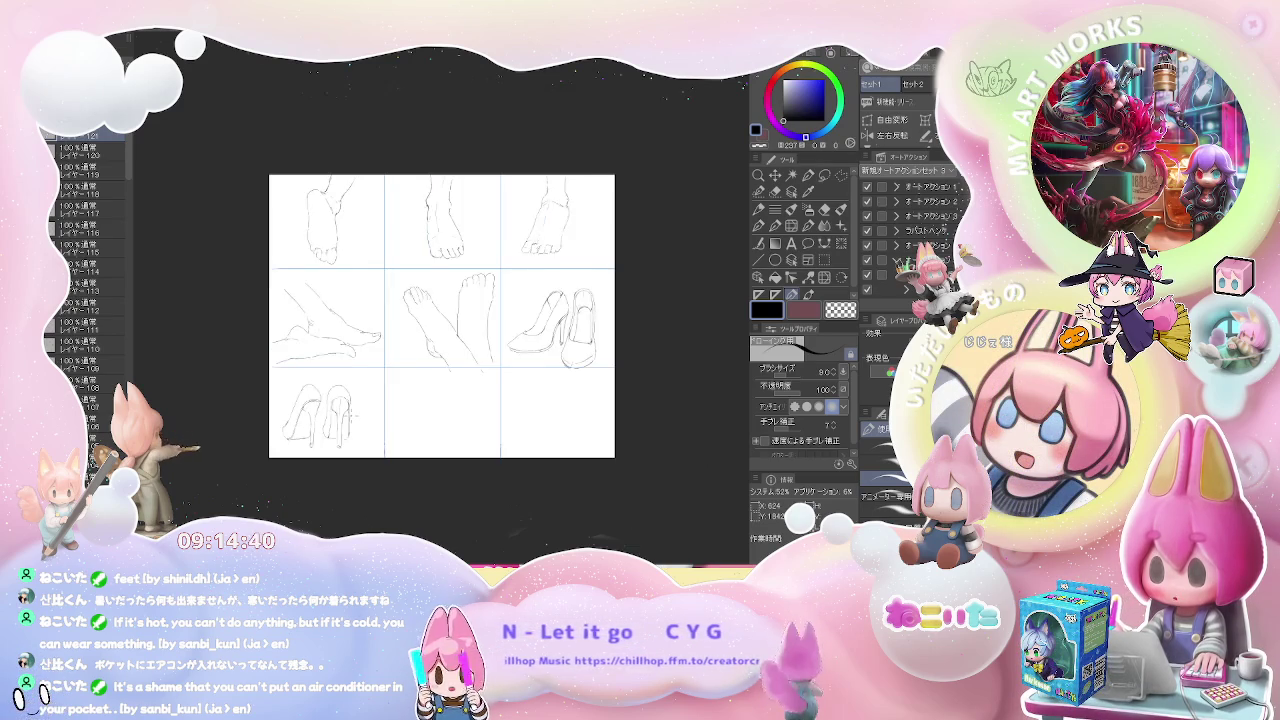
scroll(351, 412, "up", 1)
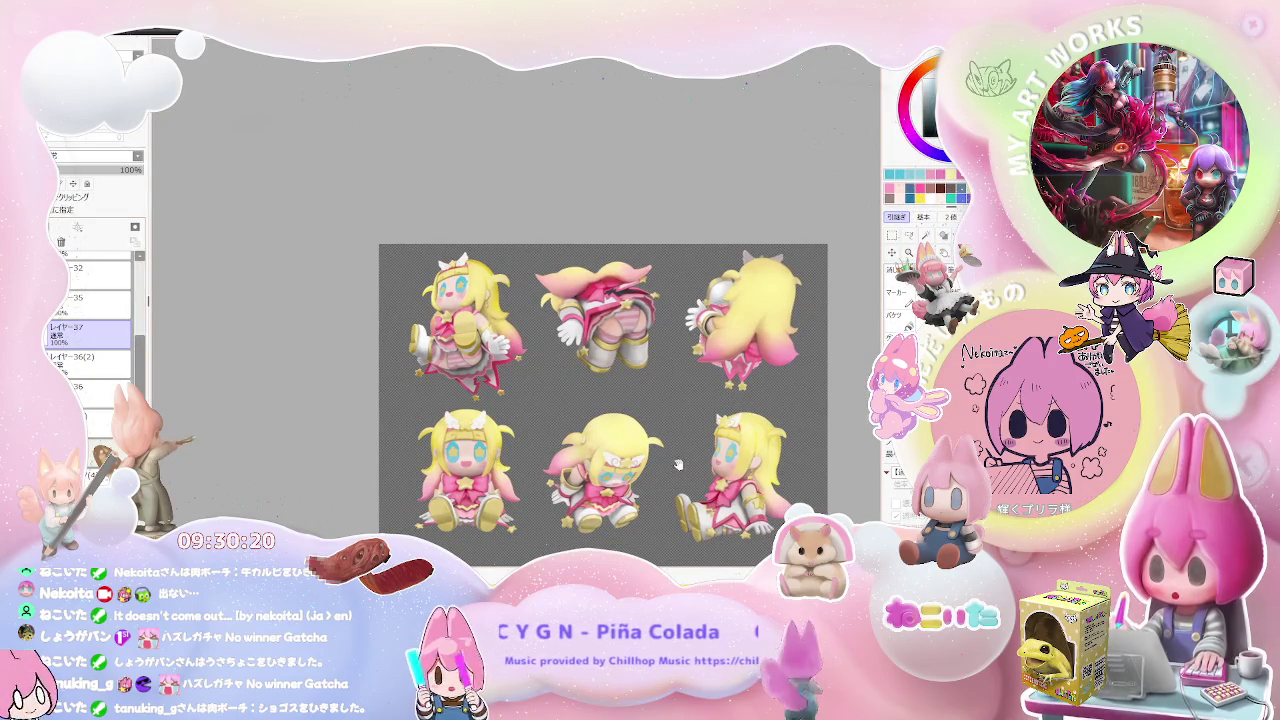
- Zoom into the bottom-right figure's arm and glove while shrinking the brush
scroll(465, 420, "up", 5)
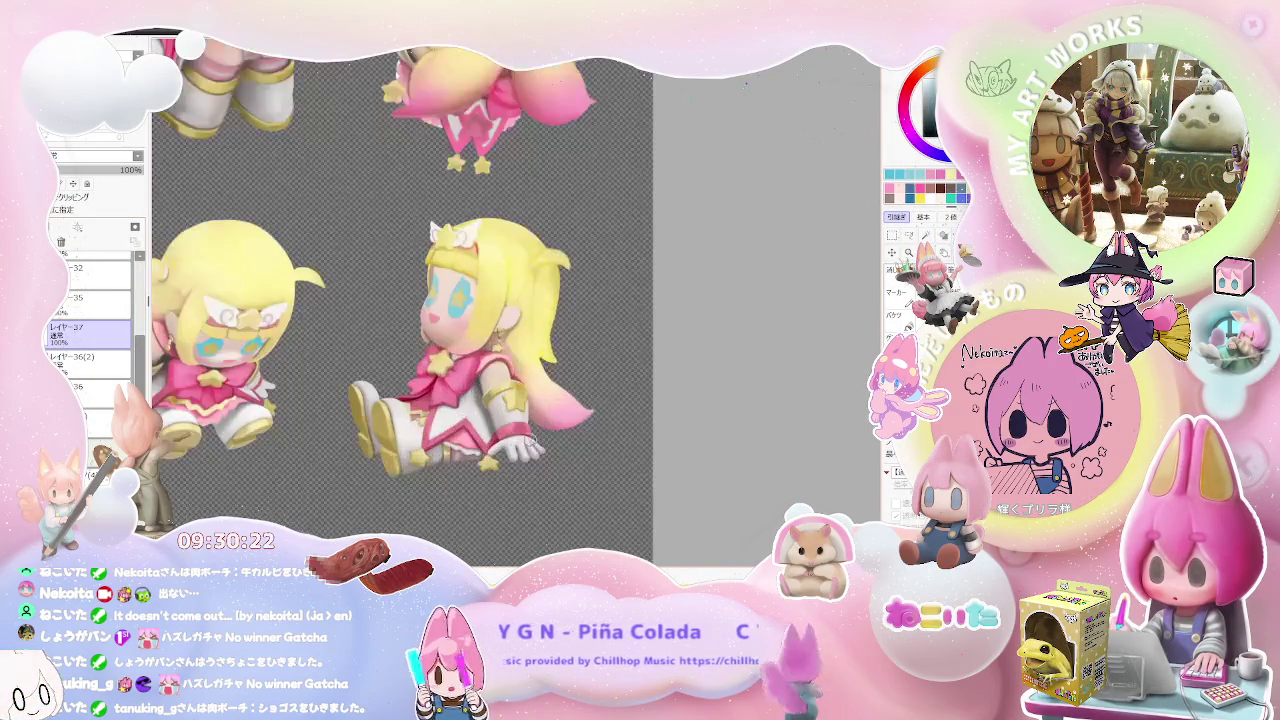
scroll(531, 447, "up", 3)
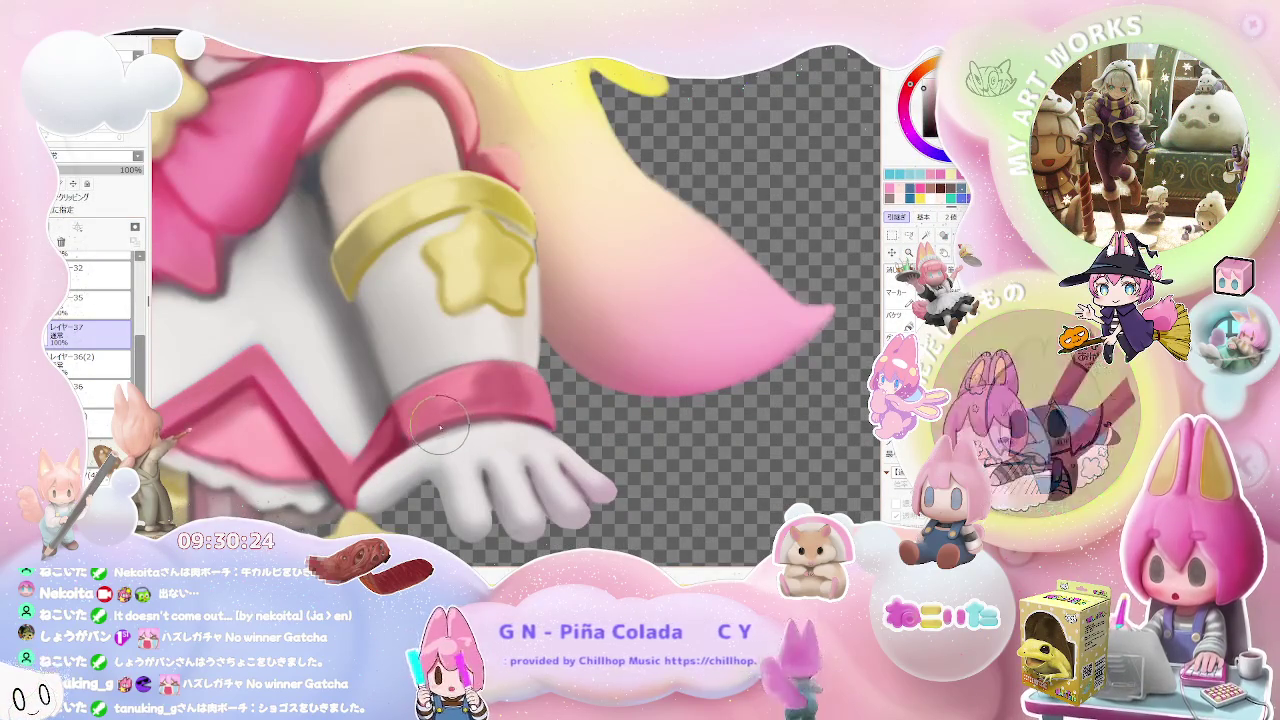
scroll(432, 440, "up", 2)
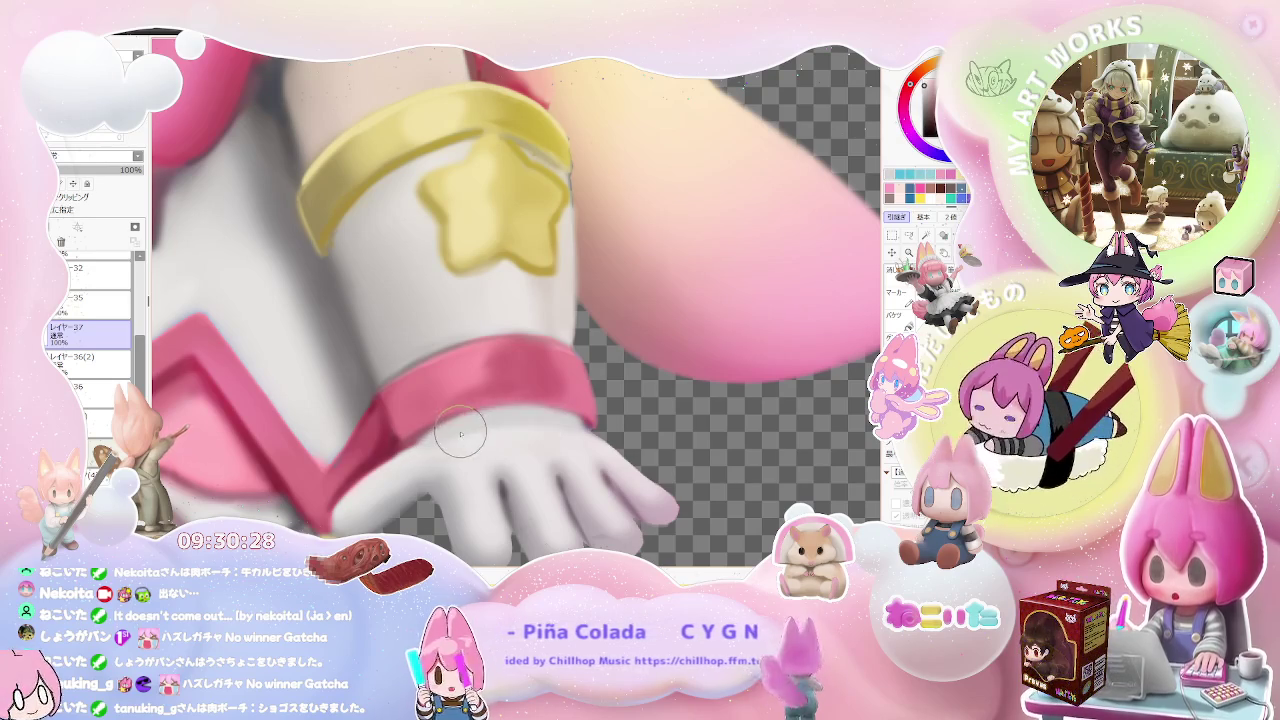
key("bracketleft")
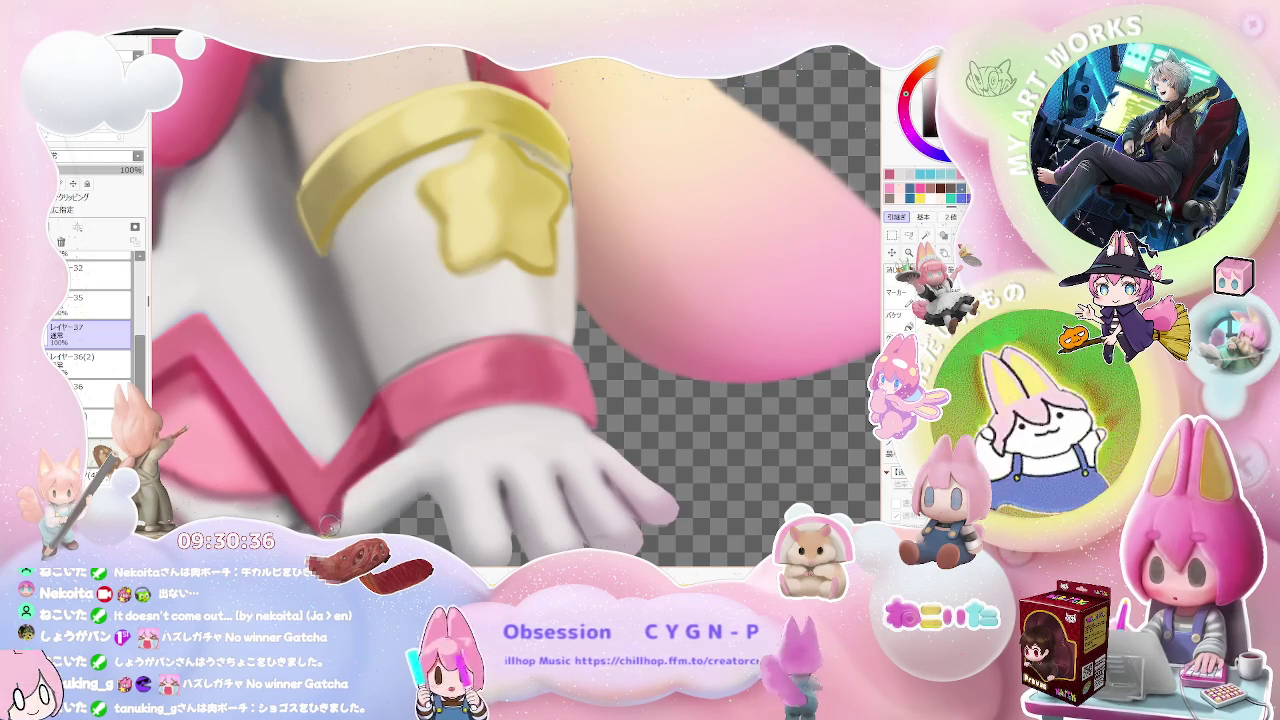
scroll(342, 527, "down", 1)
scroll(342, 527, "down", 1)
scroll(345, 520, "up", 1)
scroll(350, 510, "up", 1)
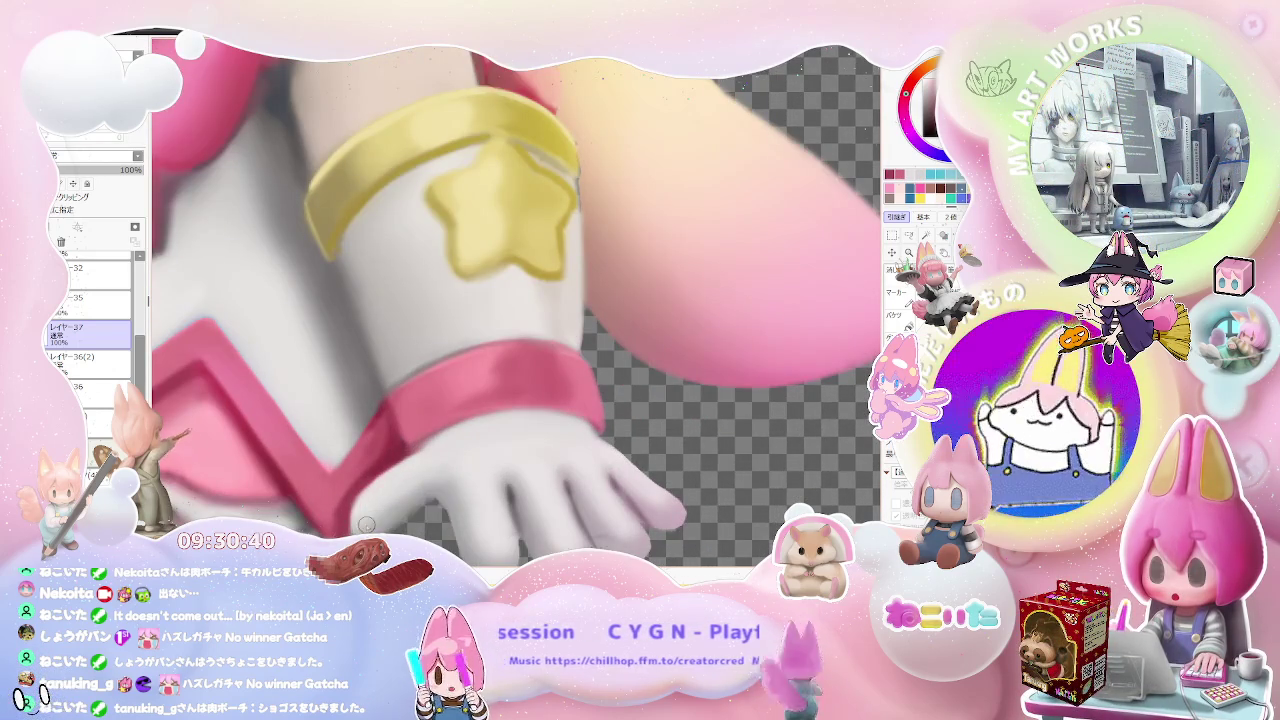
key("e")
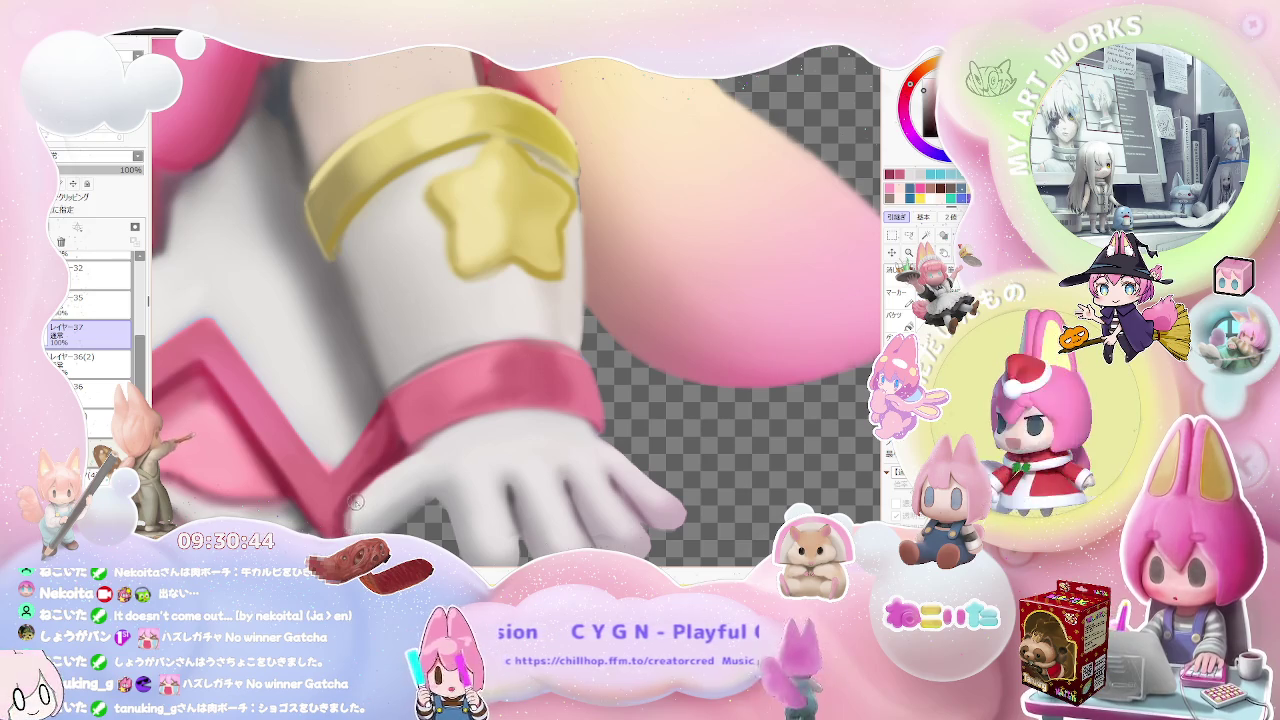
- Adjust the brush to size 17, then to 21, while framing the star-trimmed cuff
scroll(379, 470, "down", 1)
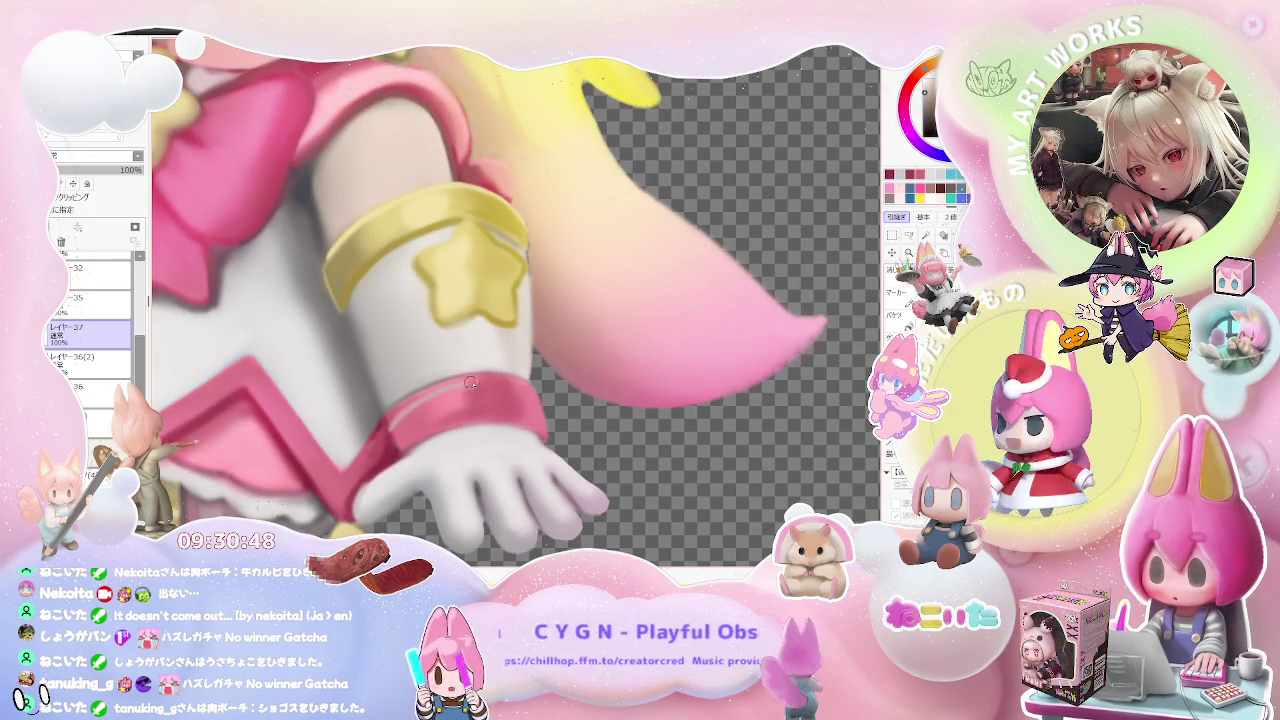
key("bracketright")
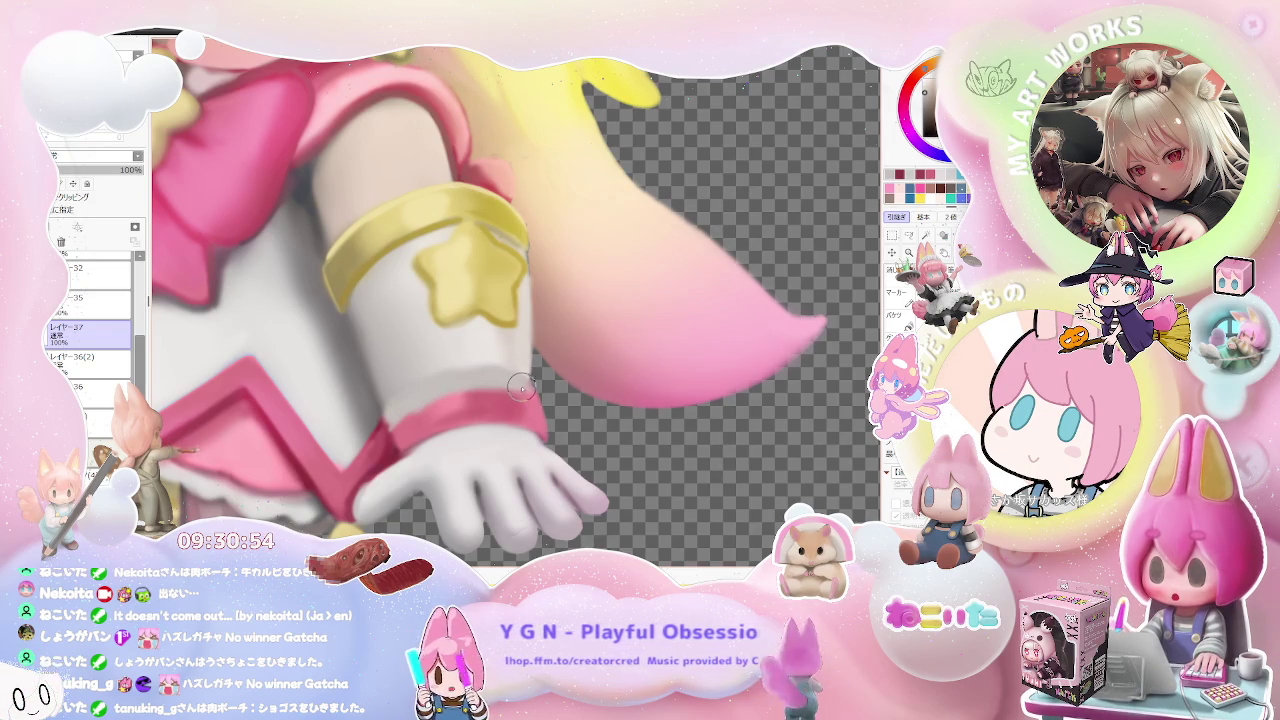
scroll(527, 386, "down", 1)
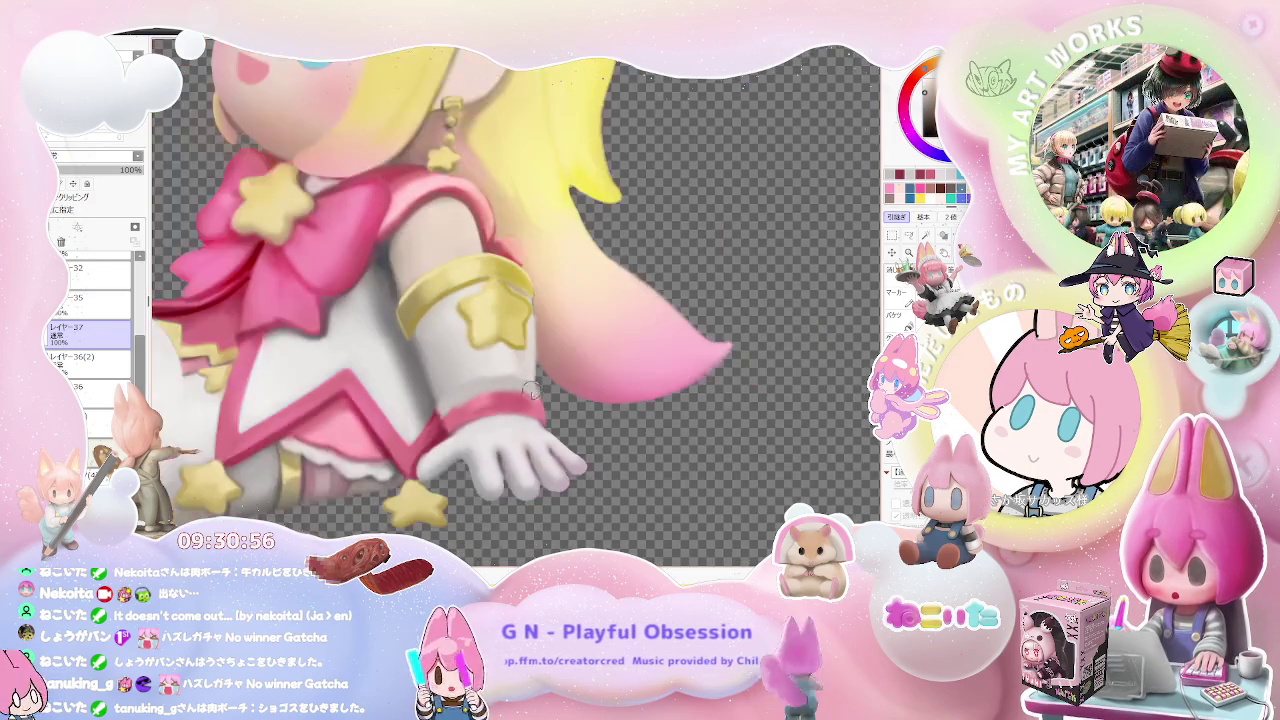
scroll(530, 390, "down", 1)
scroll(535, 398, "down", 1)
scroll(535, 398, "up", 1)
scroll(446, 374, "up", 1)
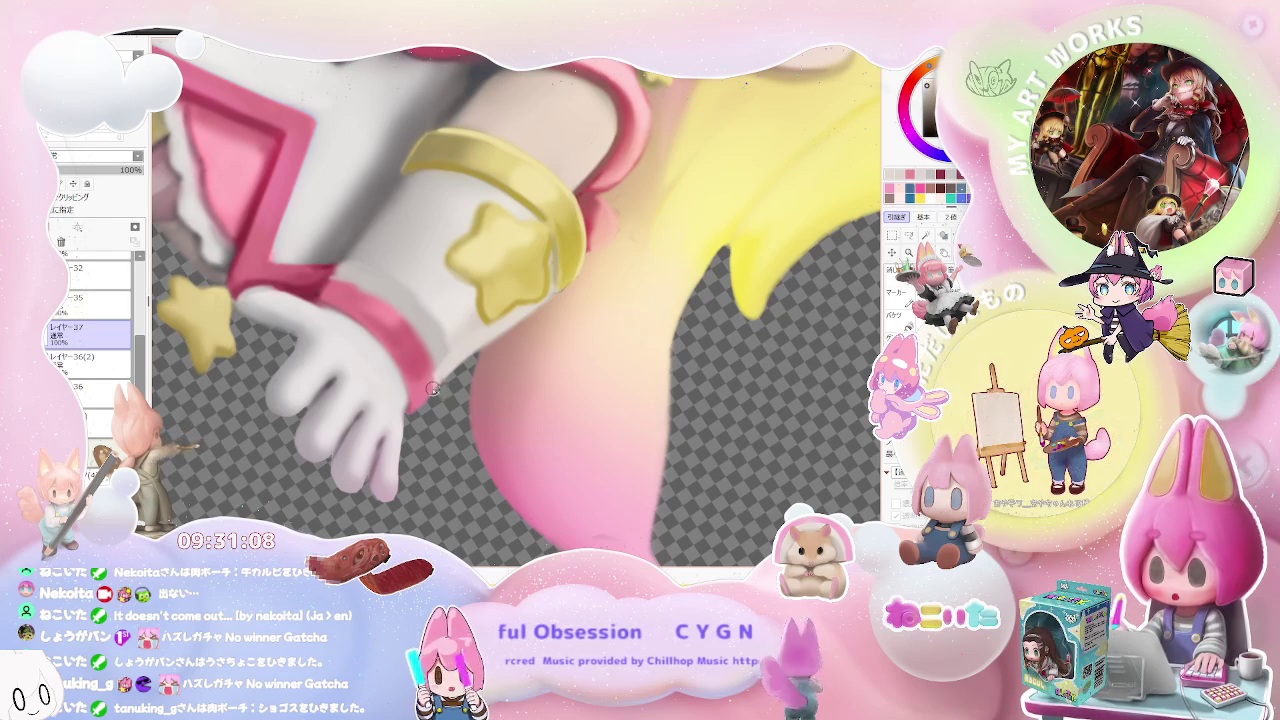
scroll(436, 381, "down", 3)
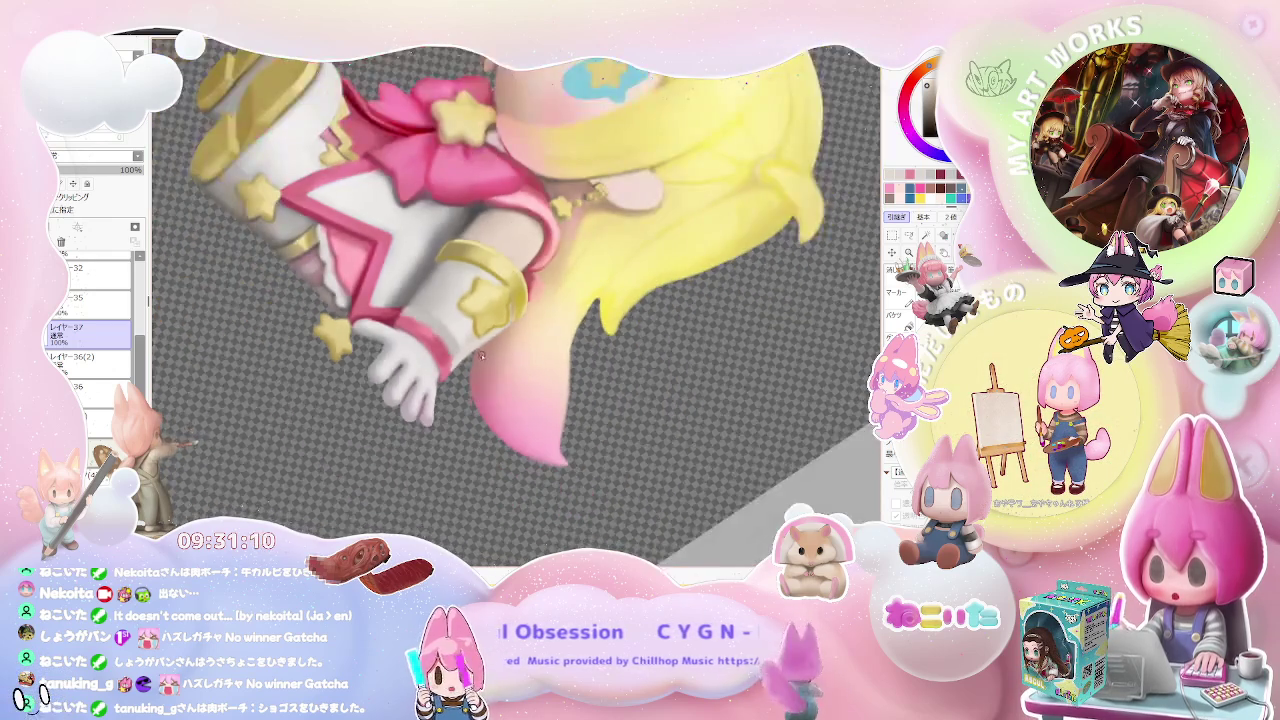
scroll(528, 410, "up", 2)
scroll(528, 409, "up", 2)
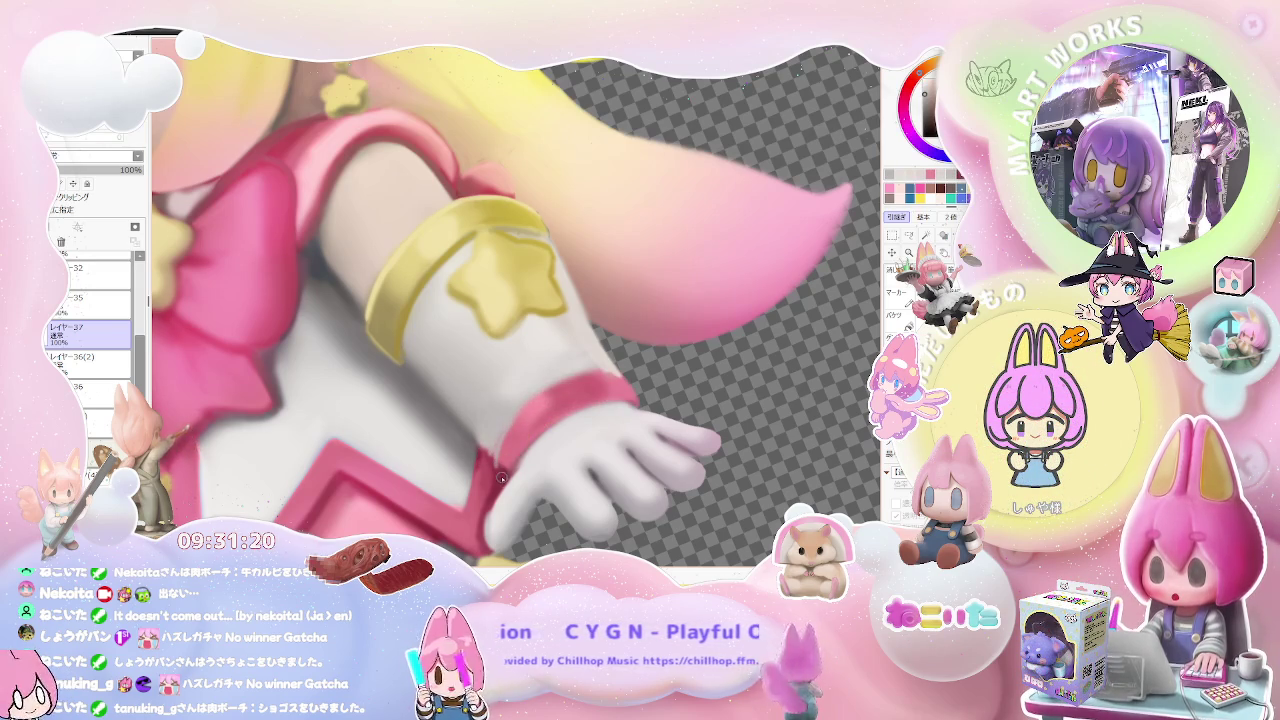
key("bracketleft")
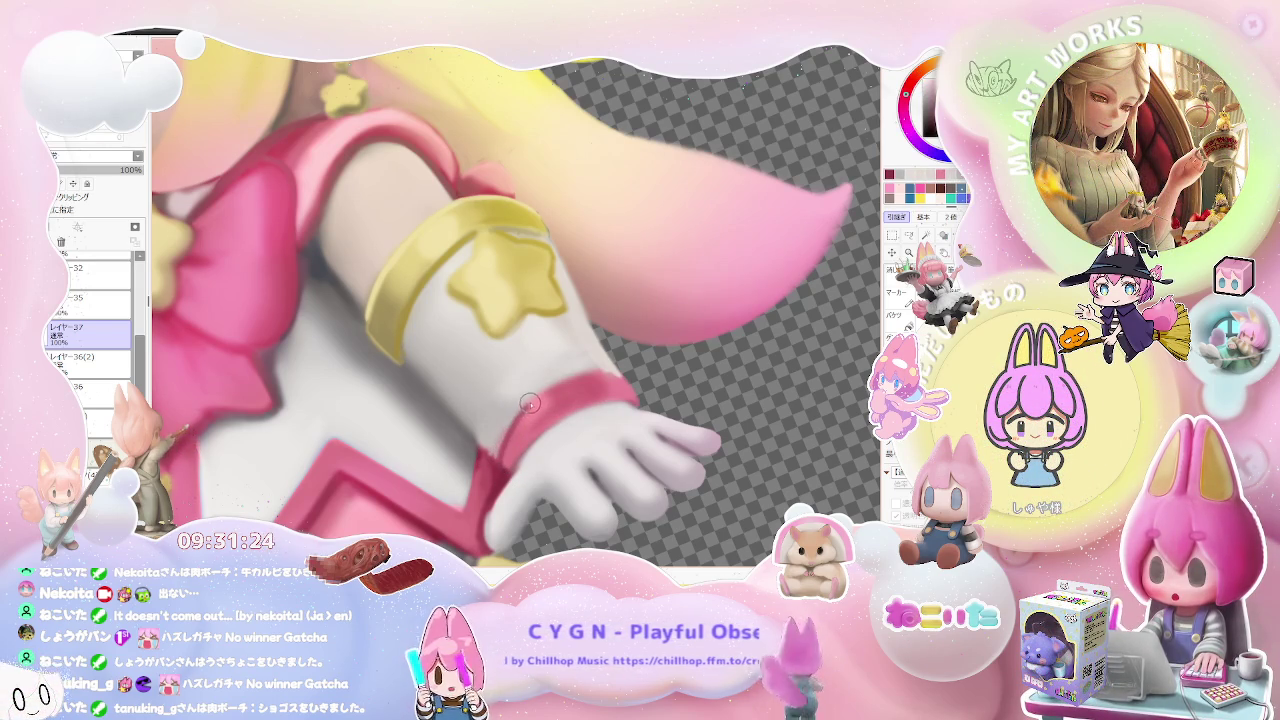
- Zoom in and out around two figures to inspect the white glove and gold star-topped cuff
scroll(640, 400, "down", 2)
scroll(660, 405, "down", 2)
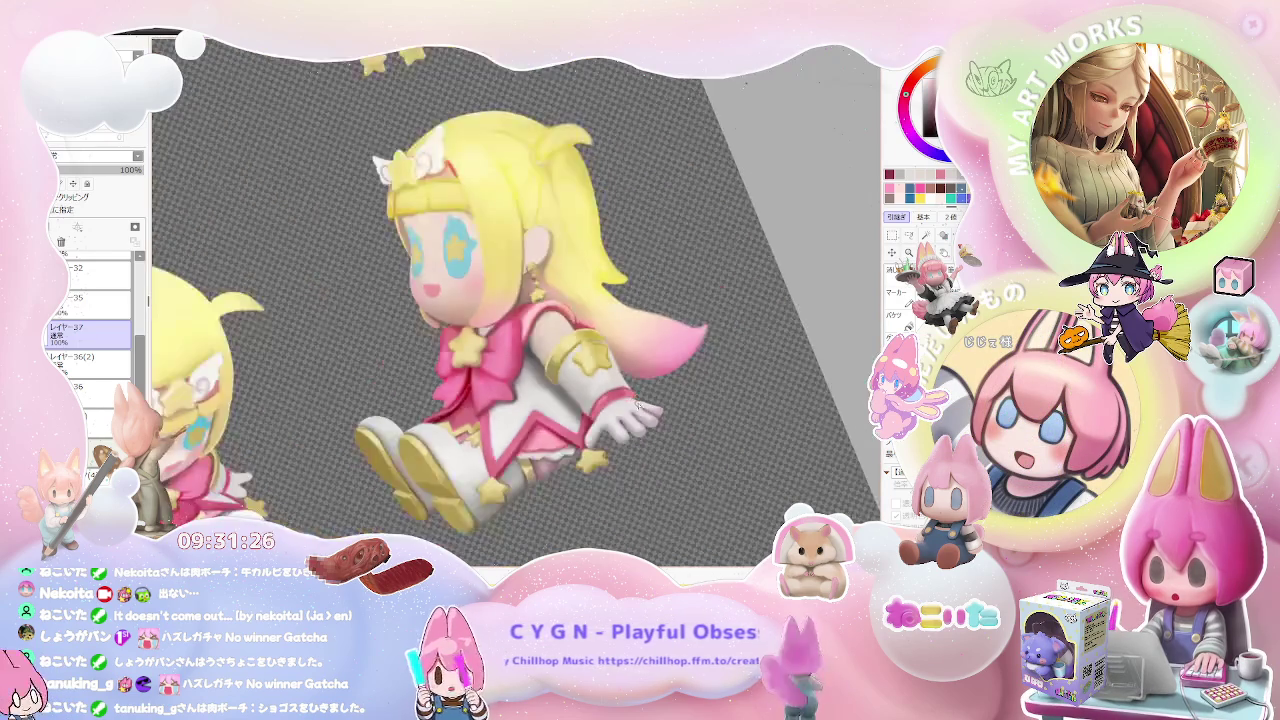
scroll(672, 410, "down", 2)
scroll(672, 410, "up", 2)
scroll(600, 390, "up", 2)
scroll(500, 370, "up", 2)
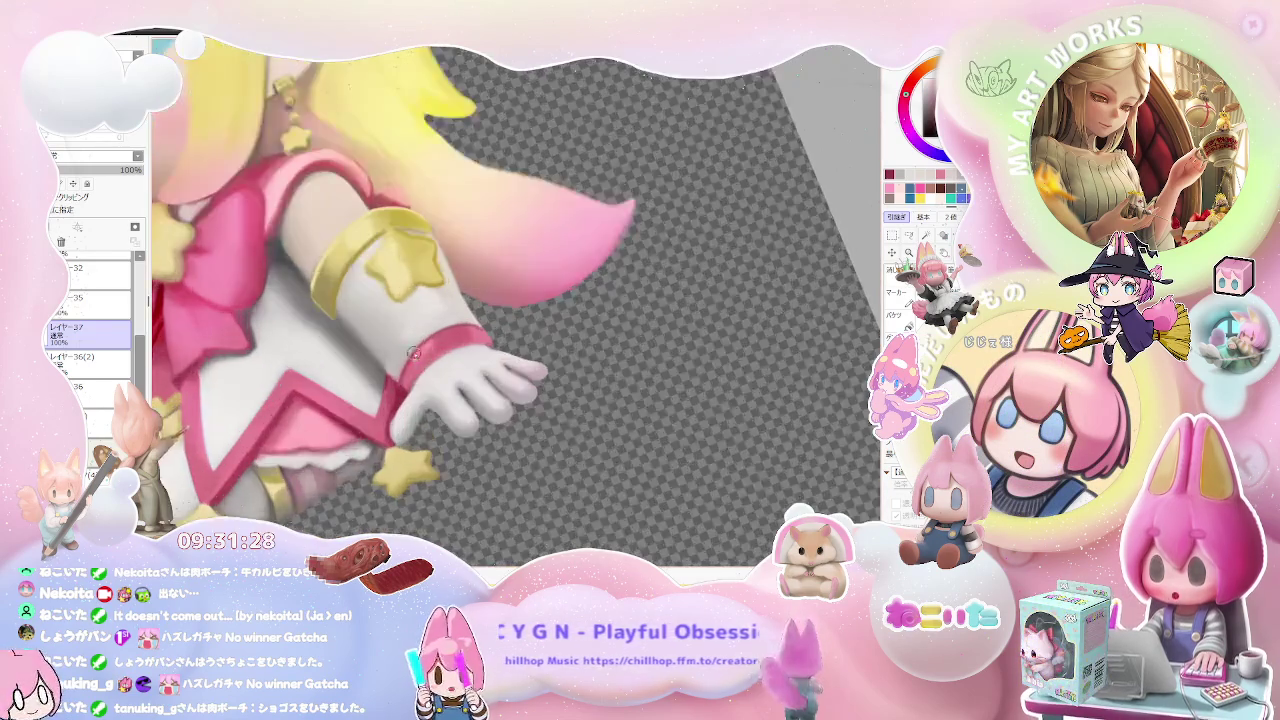
scroll(414, 344, "up", 2)
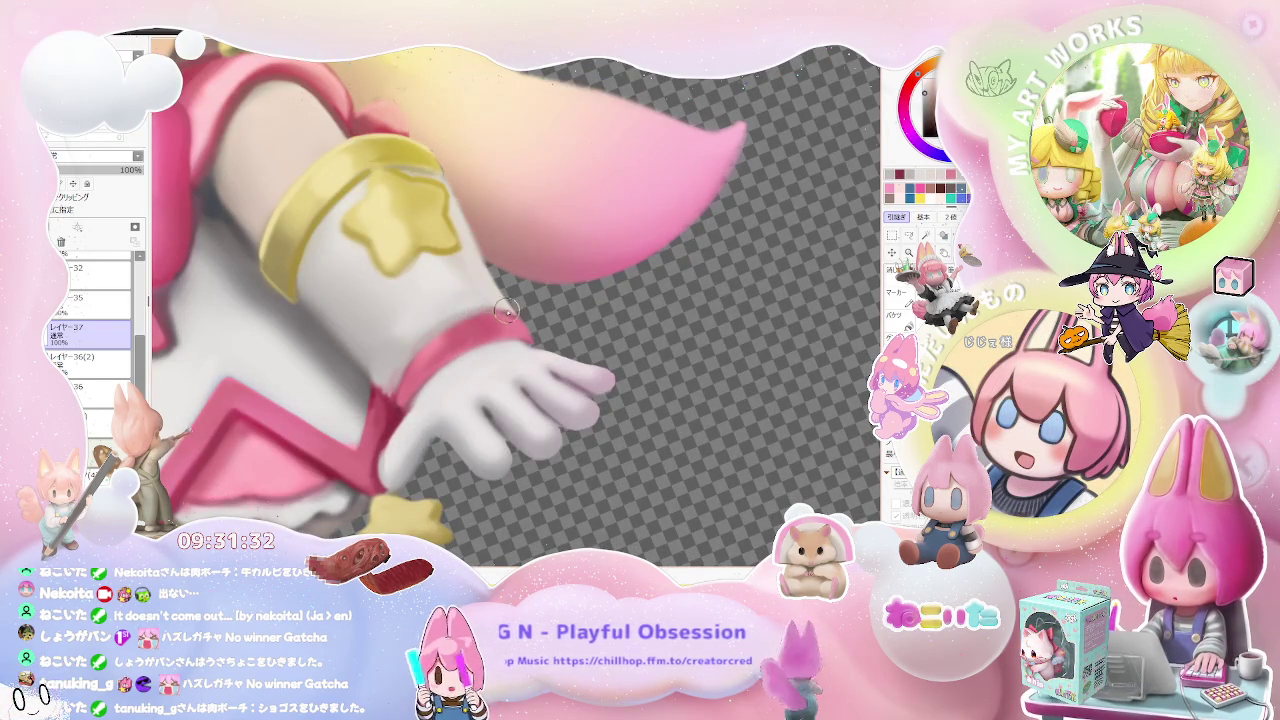
scroll(515, 314, "down", 1)
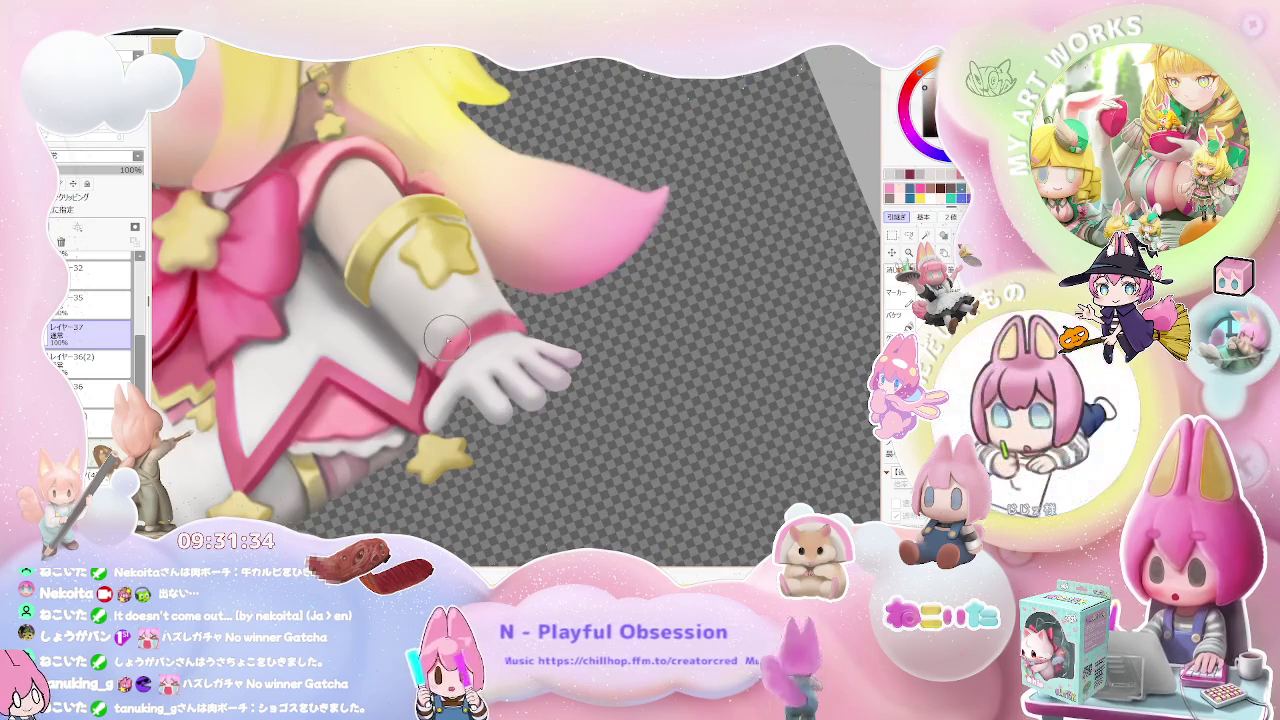
scroll(507, 315, "down", 1)
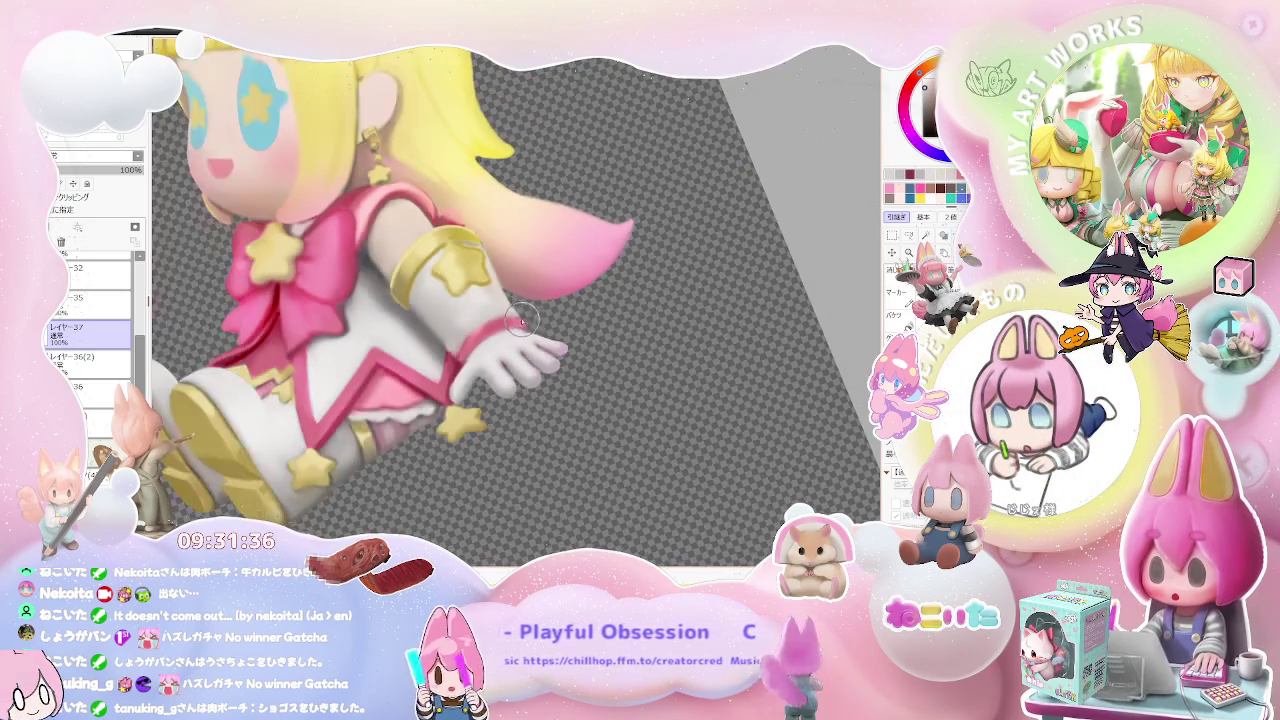
scroll(530, 330, "down", 1)
scroll(530, 326, "down", 1)
scroll(510, 332, "up", 1)
scroll(460, 336, "up", 1)
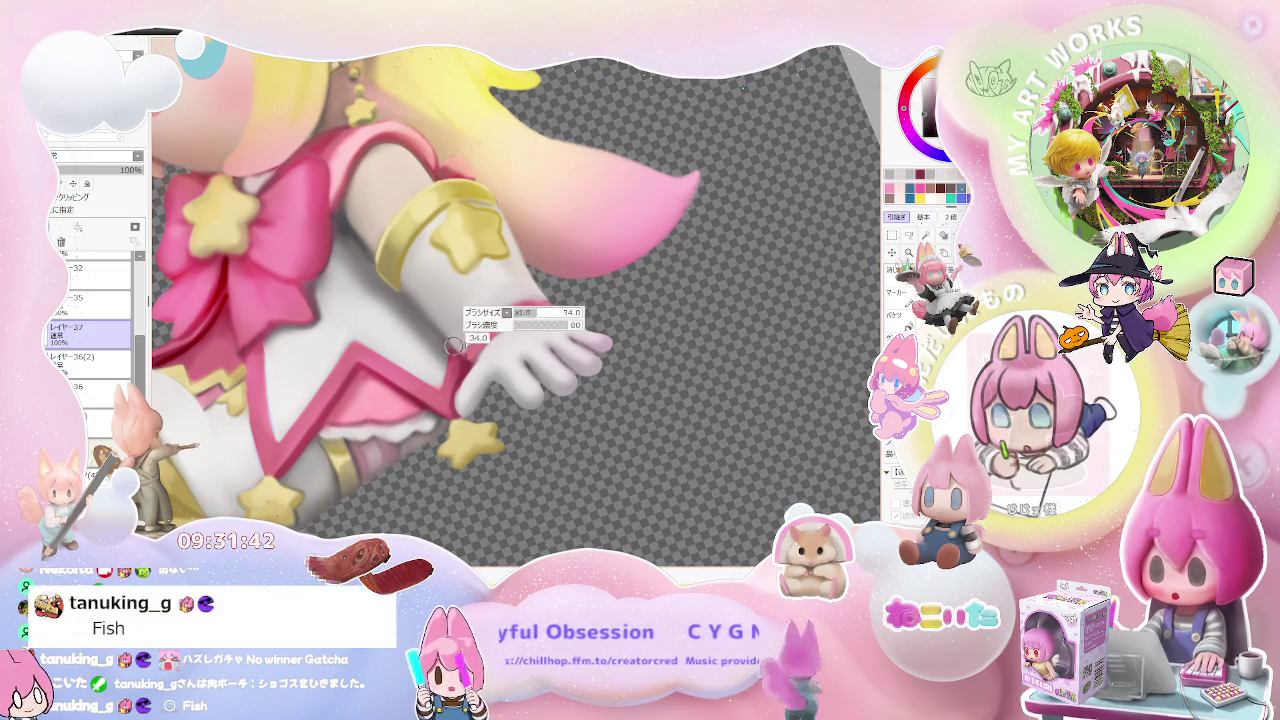
scroll(463, 358, "down", 1)
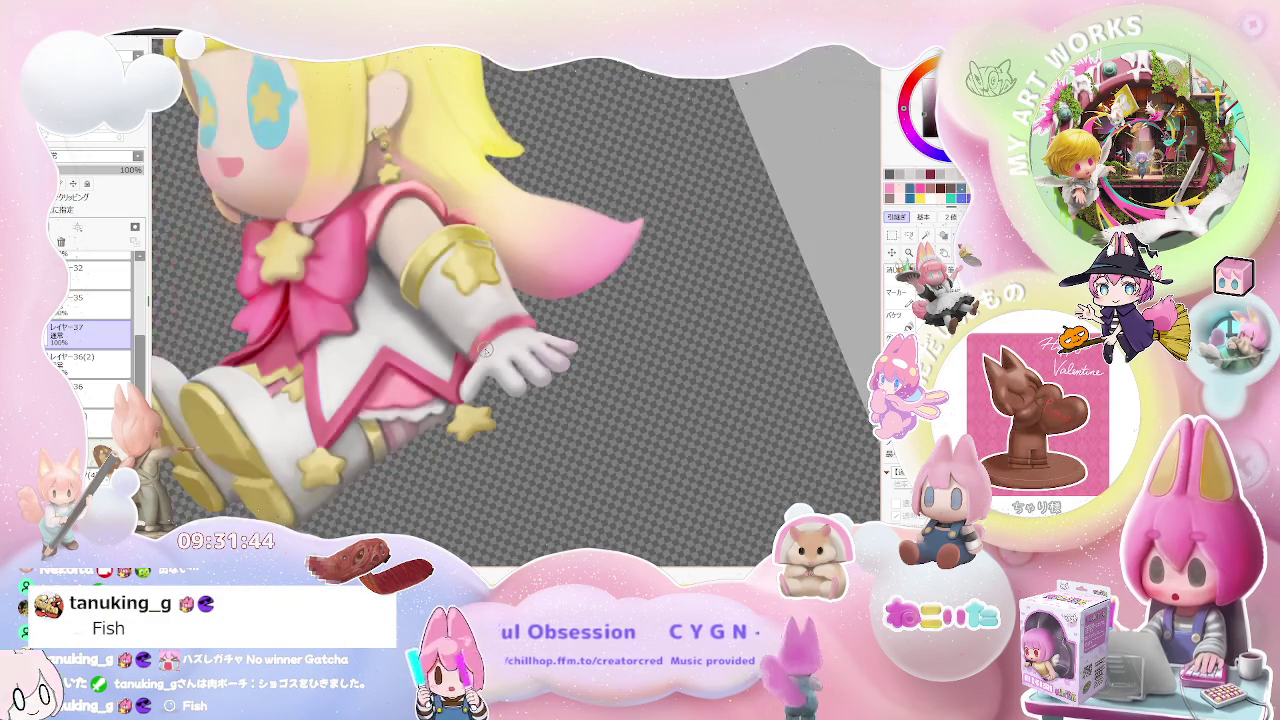
scroll(463, 358, "down", 1)
scroll(463, 358, "down", 2)
scroll(463, 358, "down", 1)
scroll(516, 300, "up", 1)
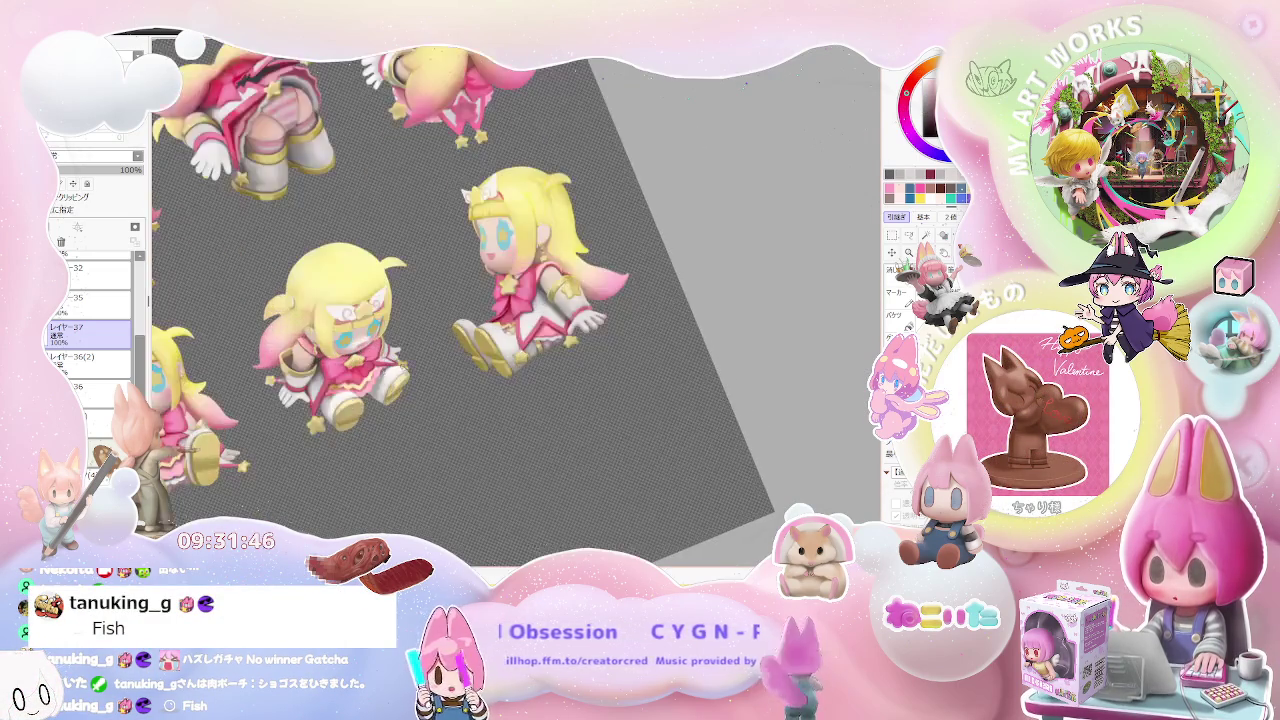
scroll(516, 300, "up", 1)
scroll(516, 300, "up", 1)
scroll(516, 300, "up", 1)
scroll(516, 300, "up", 1)
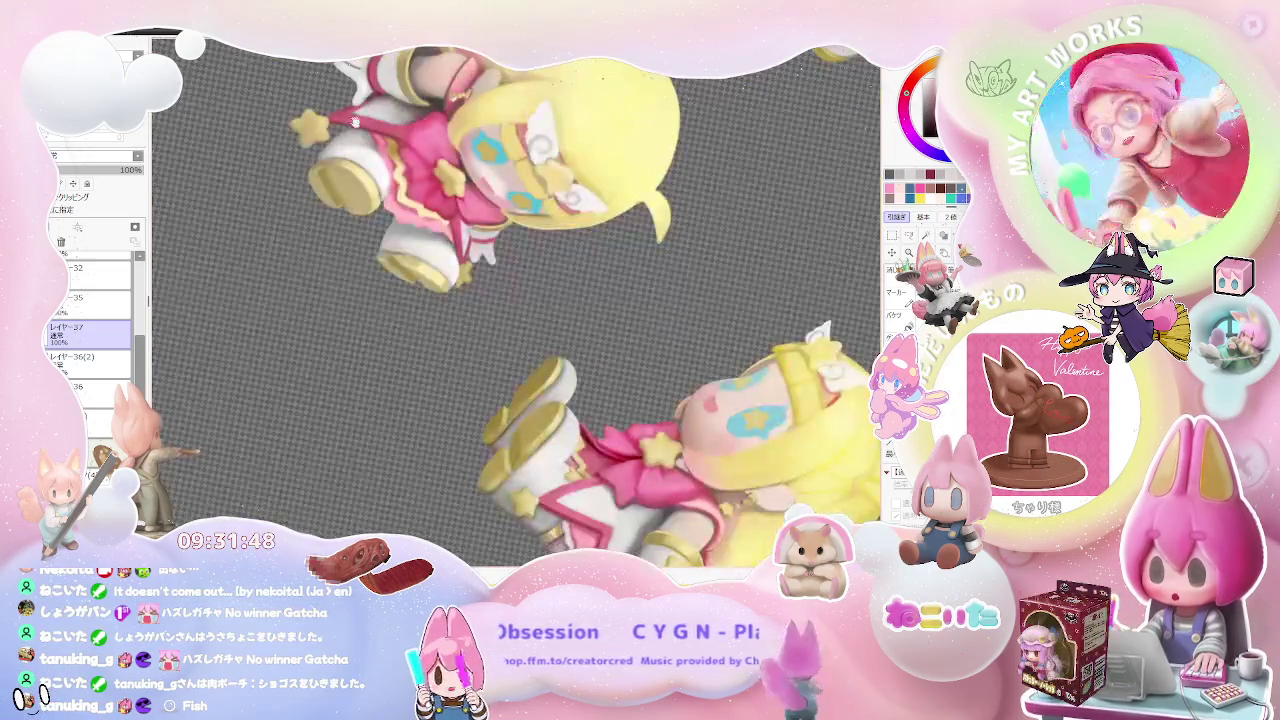
scroll(516, 300, "up", 1)
scroll(516, 300, "up", 2)
scroll(321, 305, "up", 1)
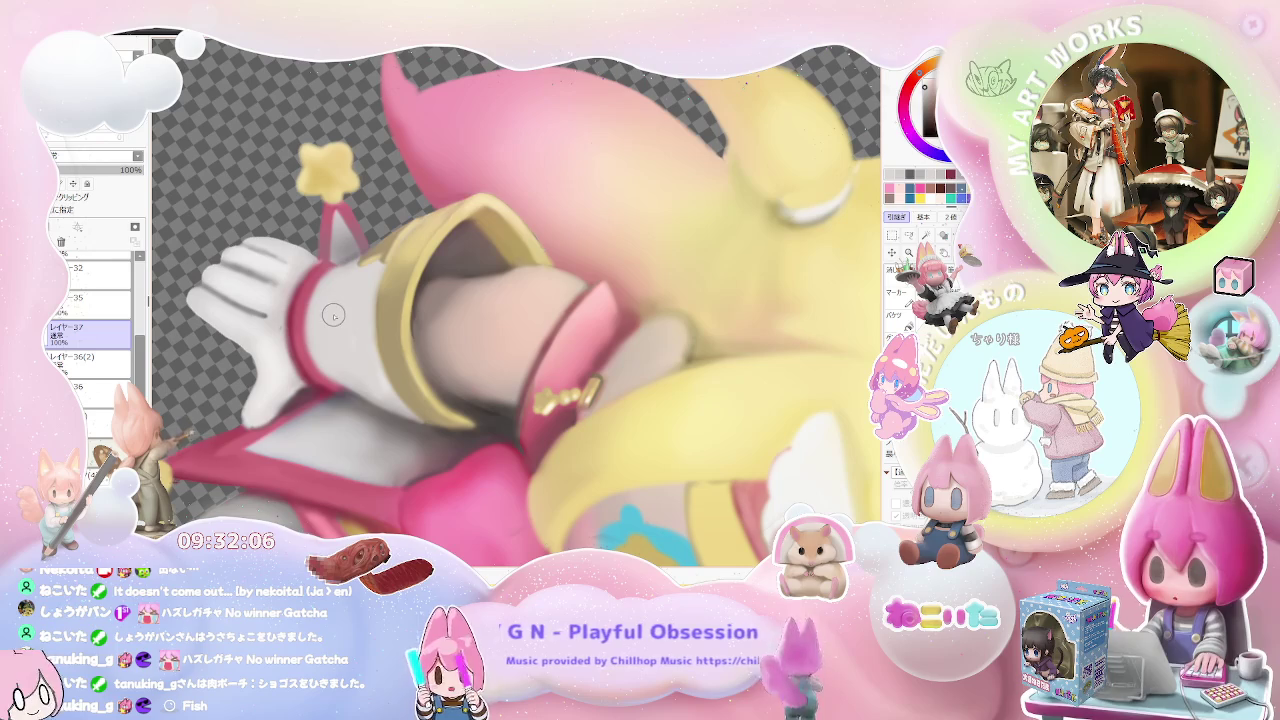
- Zoom back out from the glove and sleeve to show the whole blonde chibi figure
scroll(329, 323, "down", 3)
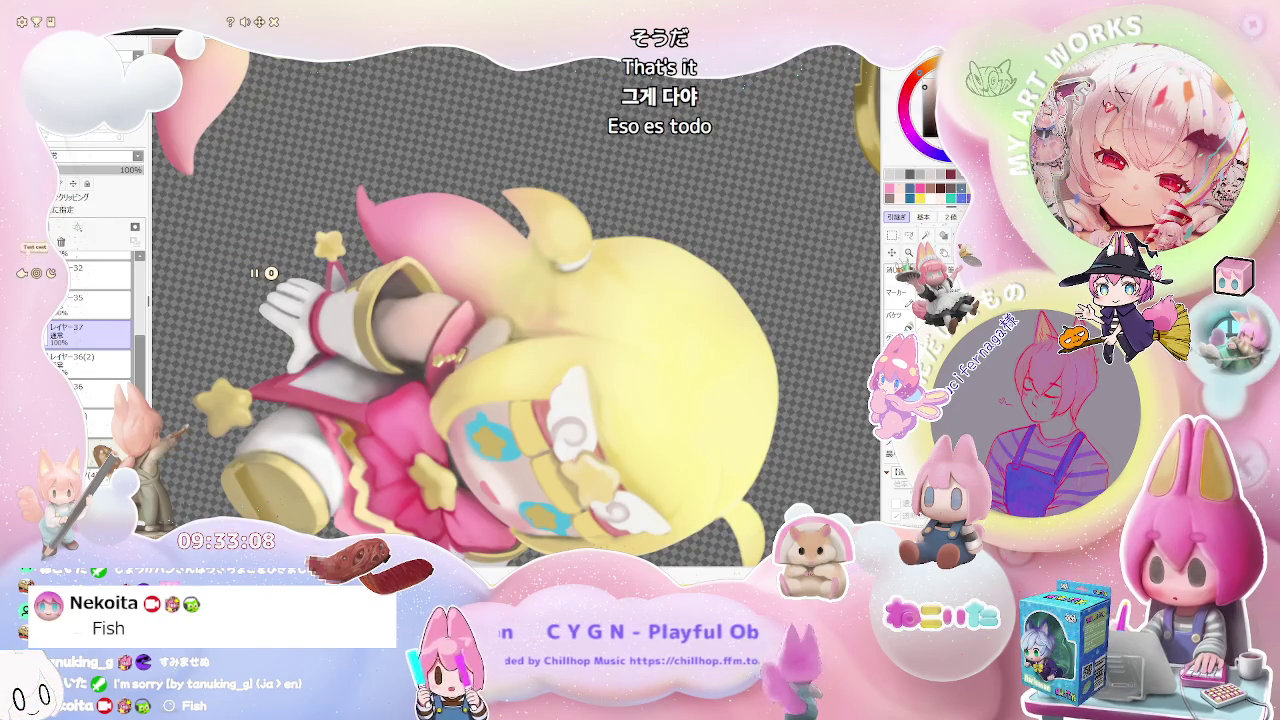
- Close the avatar overlay app and zoom in on the figure's glove
left_click(22, 21)
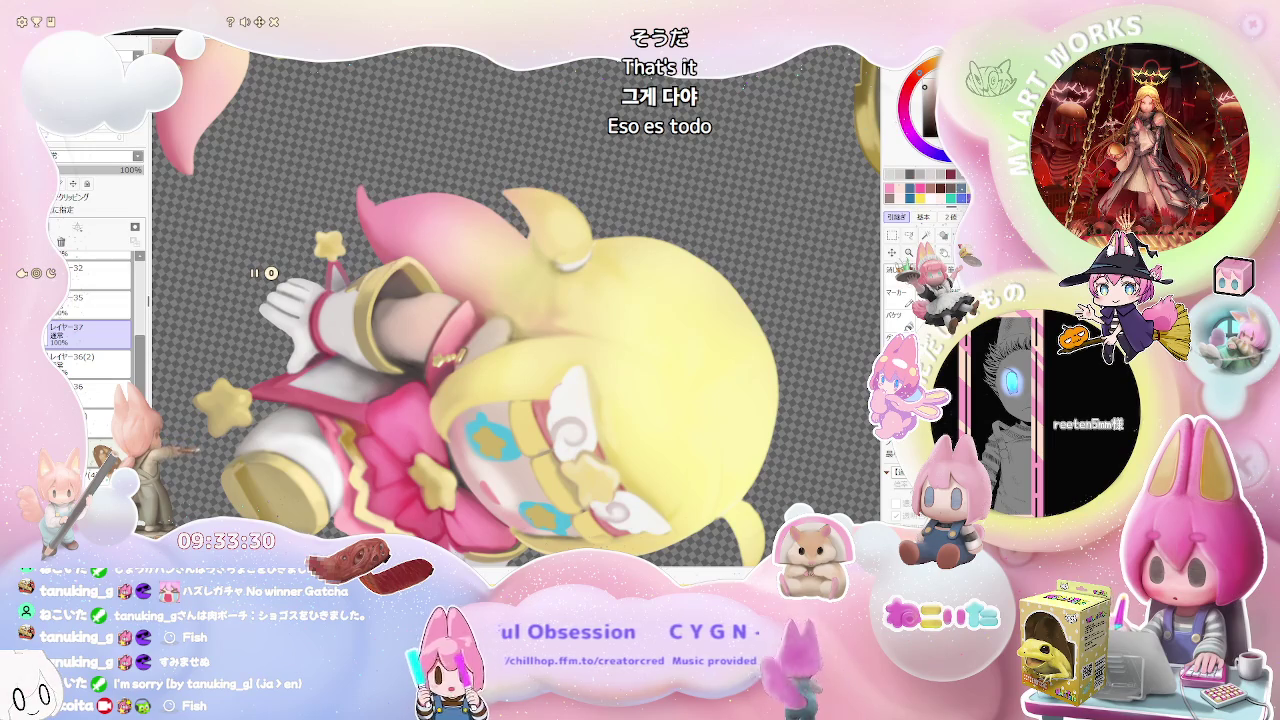
left_click(273, 21)
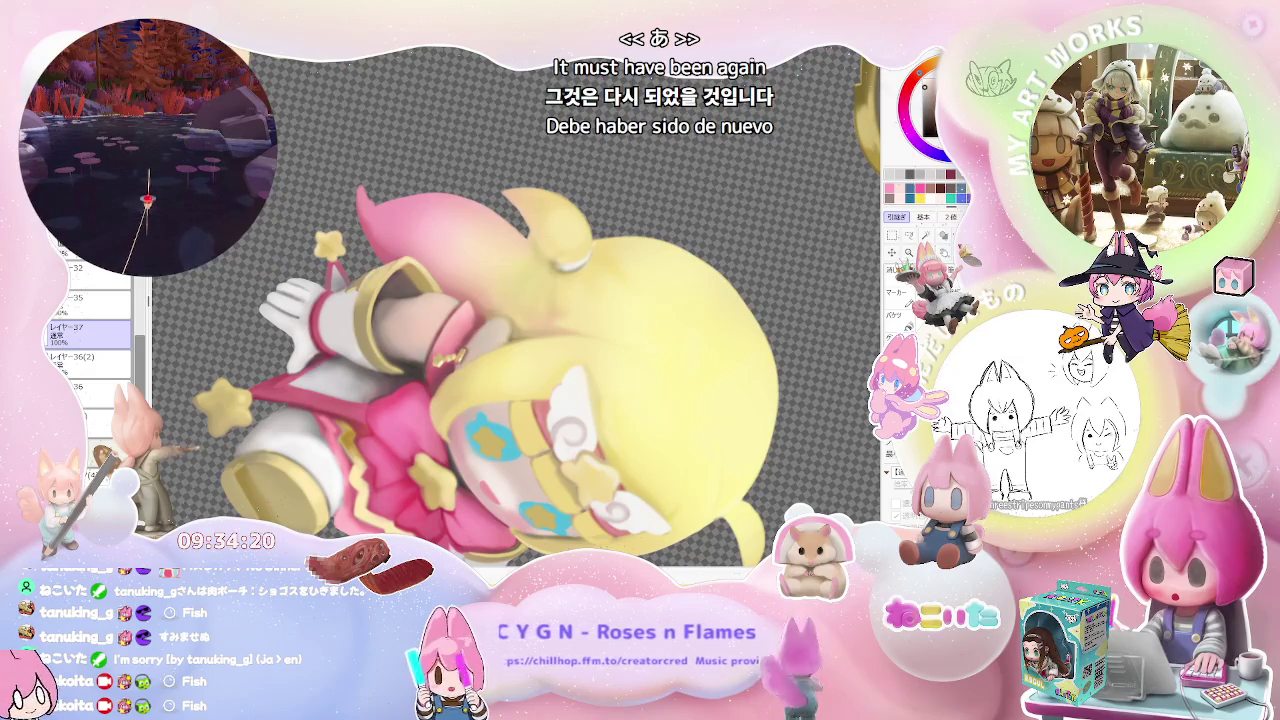
scroll(339, 304, "up", 2)
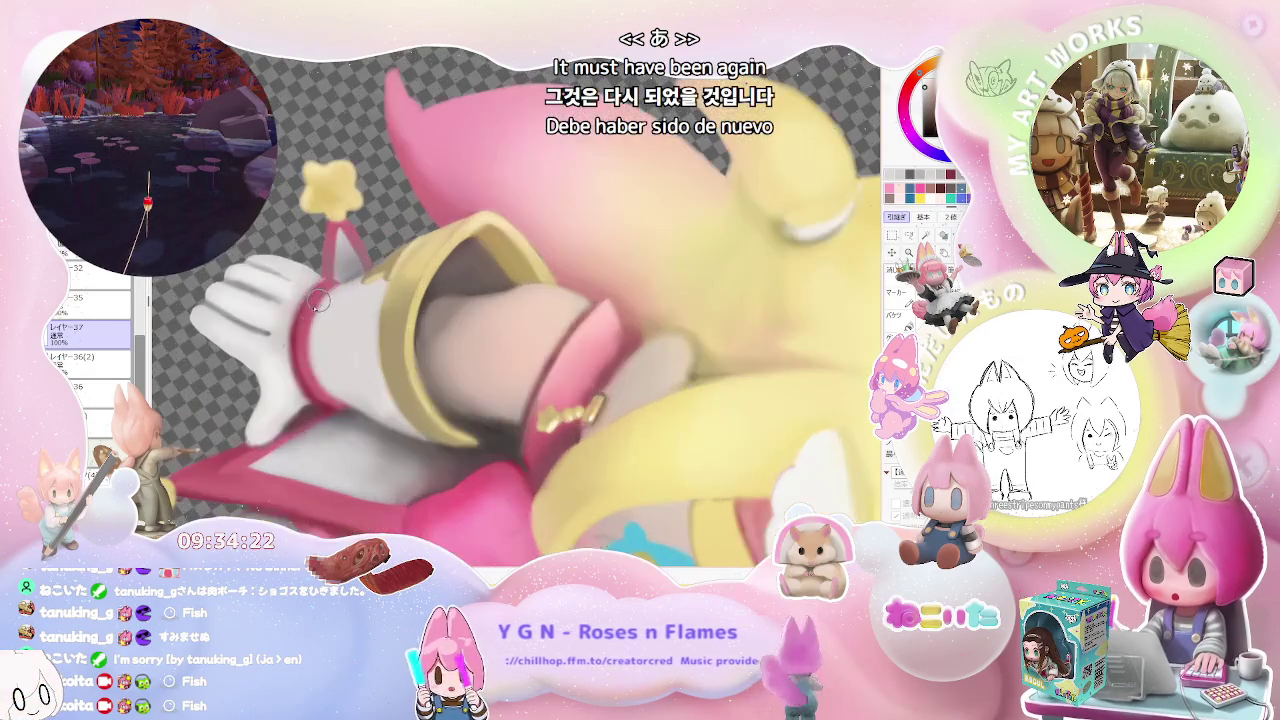
scroll(300, 307, "up", 2)
scroll(278, 345, "up", 2)
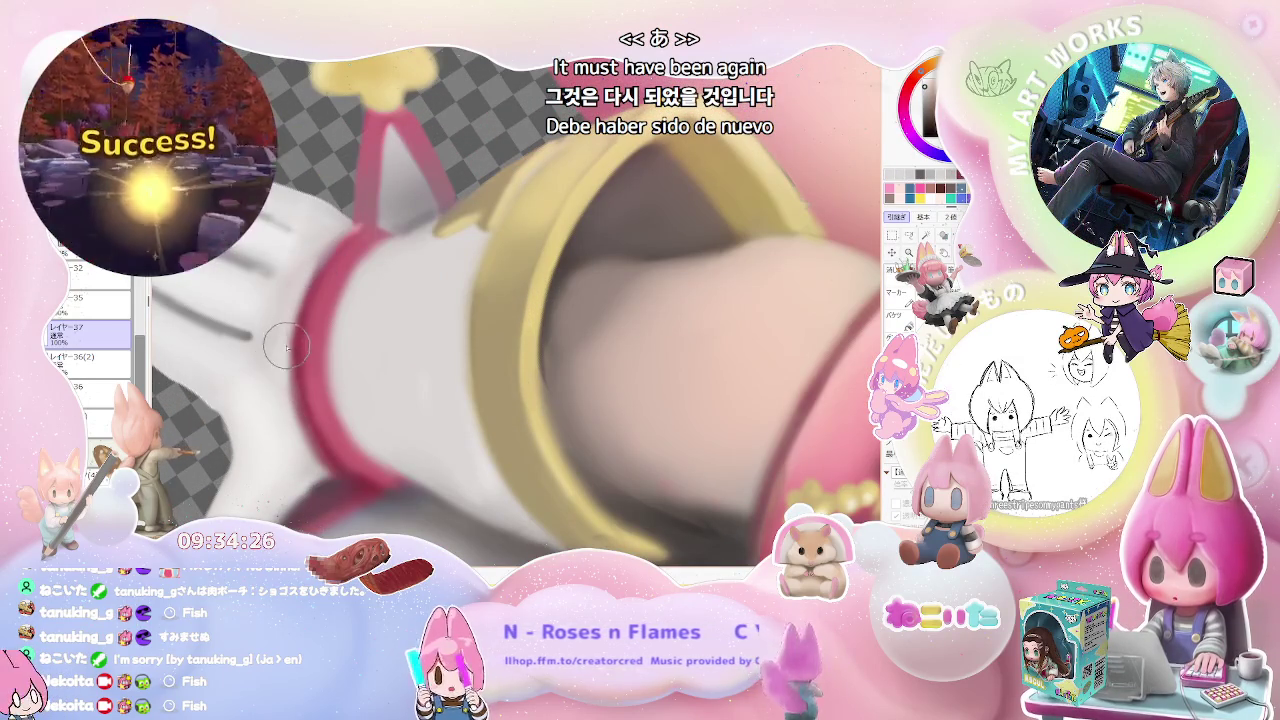
- Inspect the face and shoe up close, then zoom out to several chibi figures
scroll(289, 383, "down", 2)
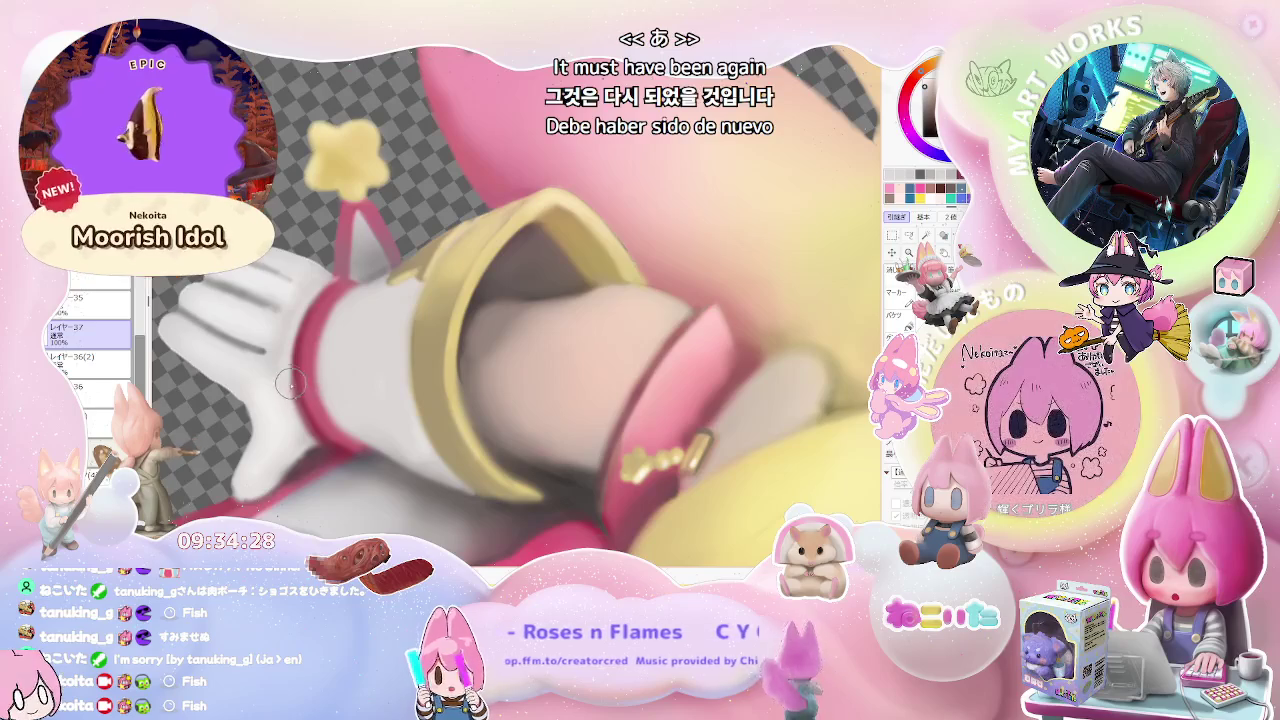
scroll(281, 355, "down", 1)
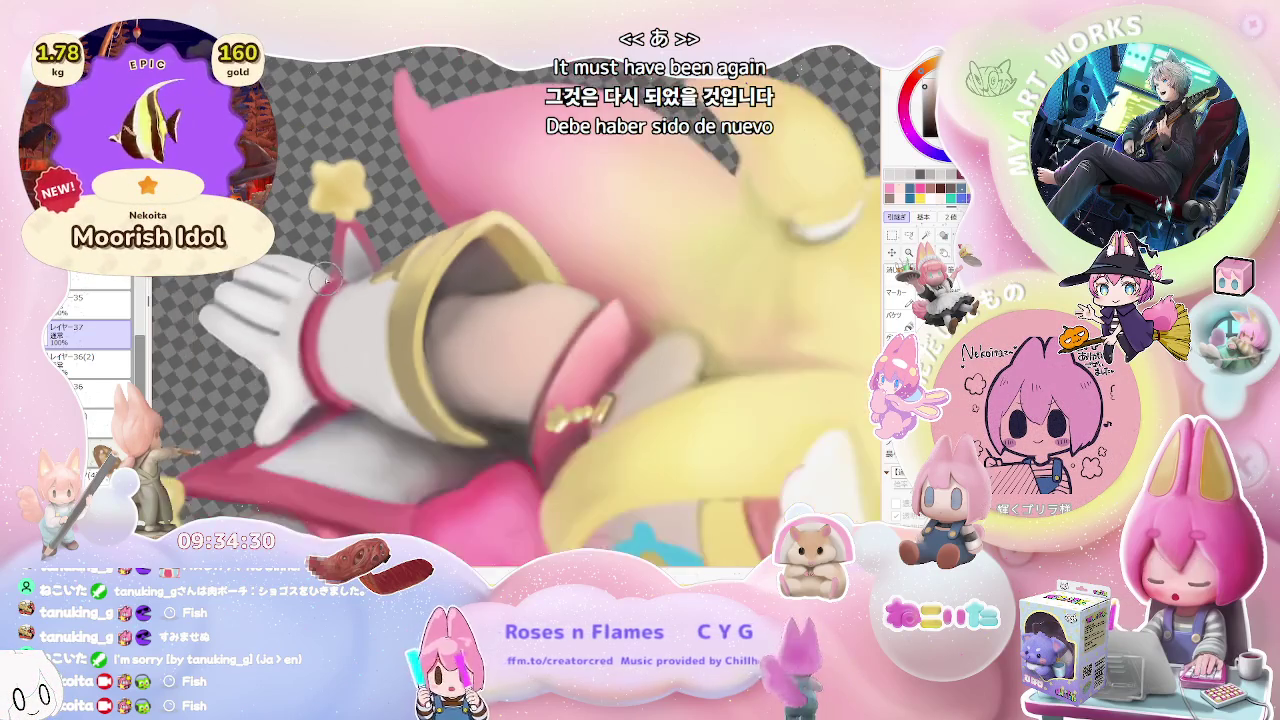
scroll(300, 380, "down", 1)
scroll(350, 420, "down", 1)
scroll(437, 493, "up", 1)
scroll(437, 493, "up", 1)
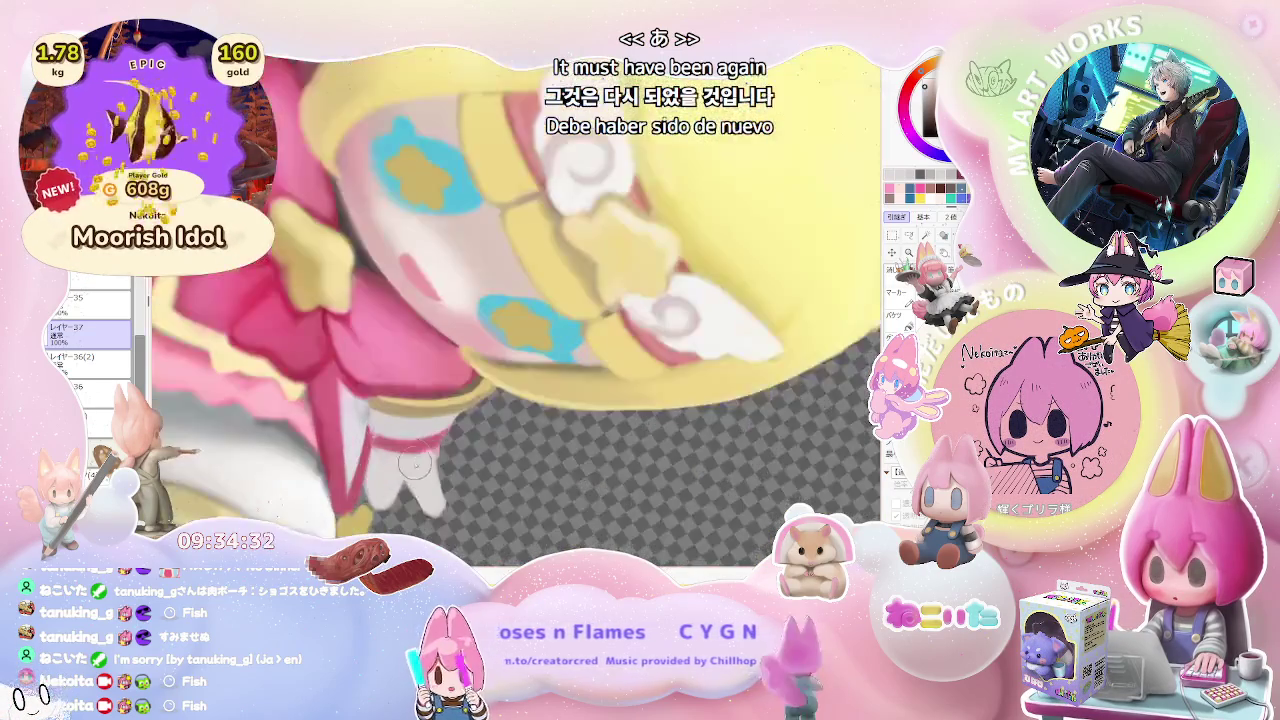
scroll(400, 450, "up", 1)
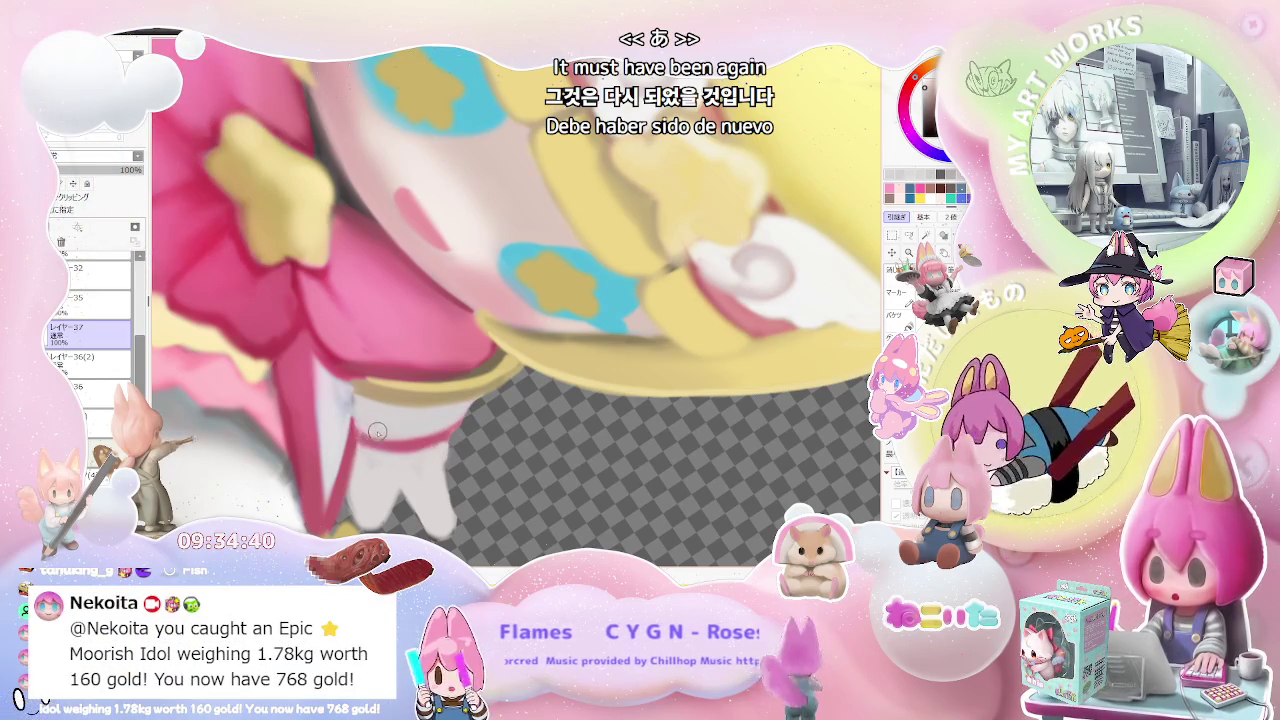
scroll(364, 450, "down", 2)
scroll(364, 450, "down", 2)
scroll(364, 450, "down", 3)
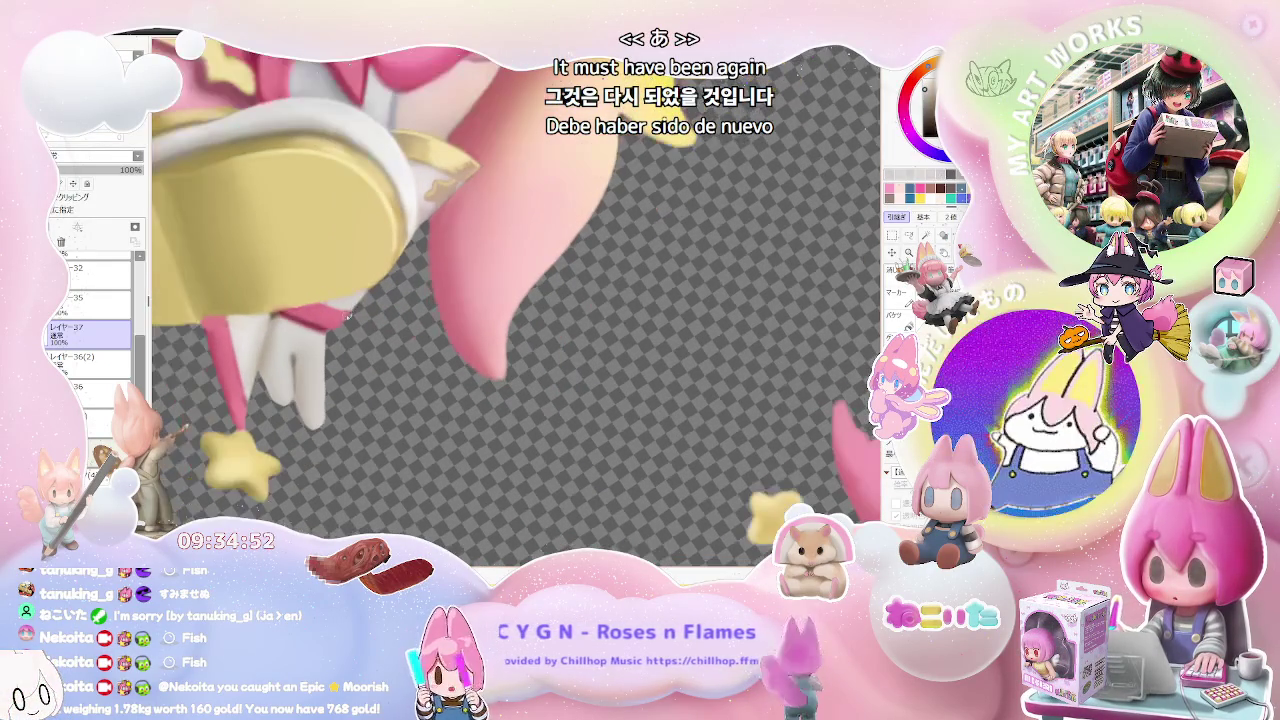
scroll(371, 284, "down", 2)
scroll(360, 320, "down", 3)
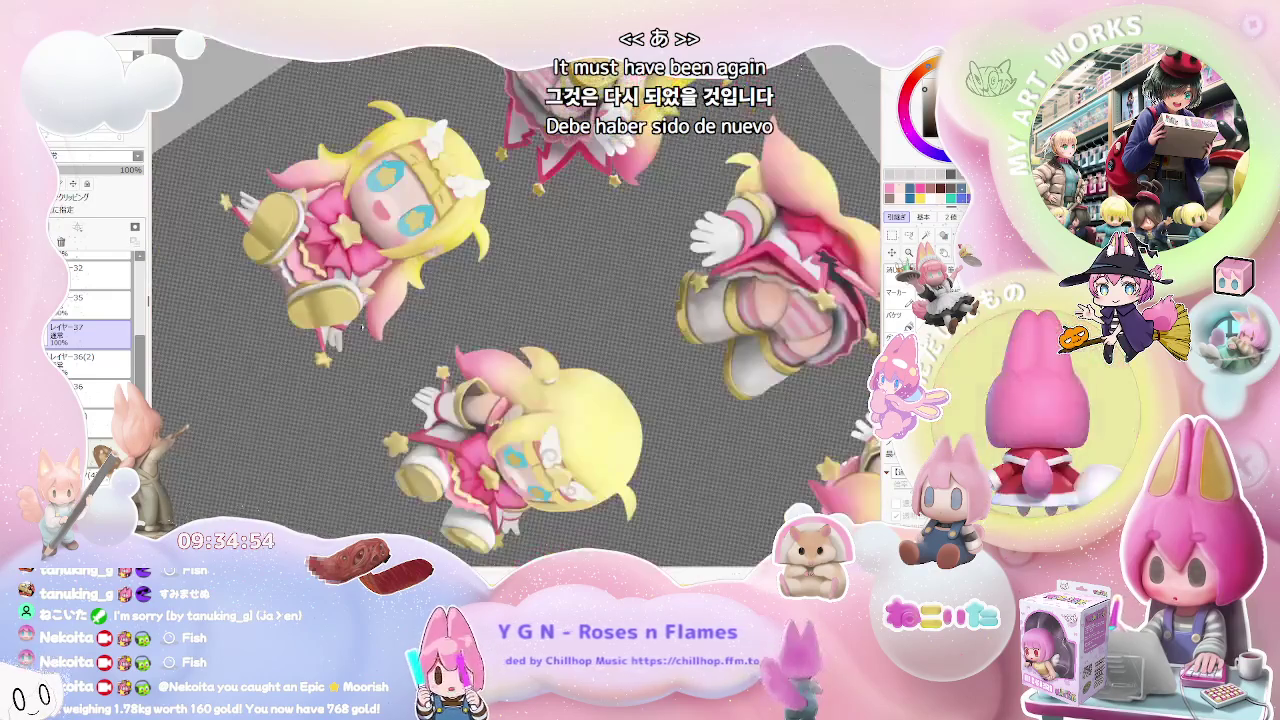
- Rotate the canvas so the figures stand upright and zoom into the white glove
left_click_drag(357, 337, 520, 300)
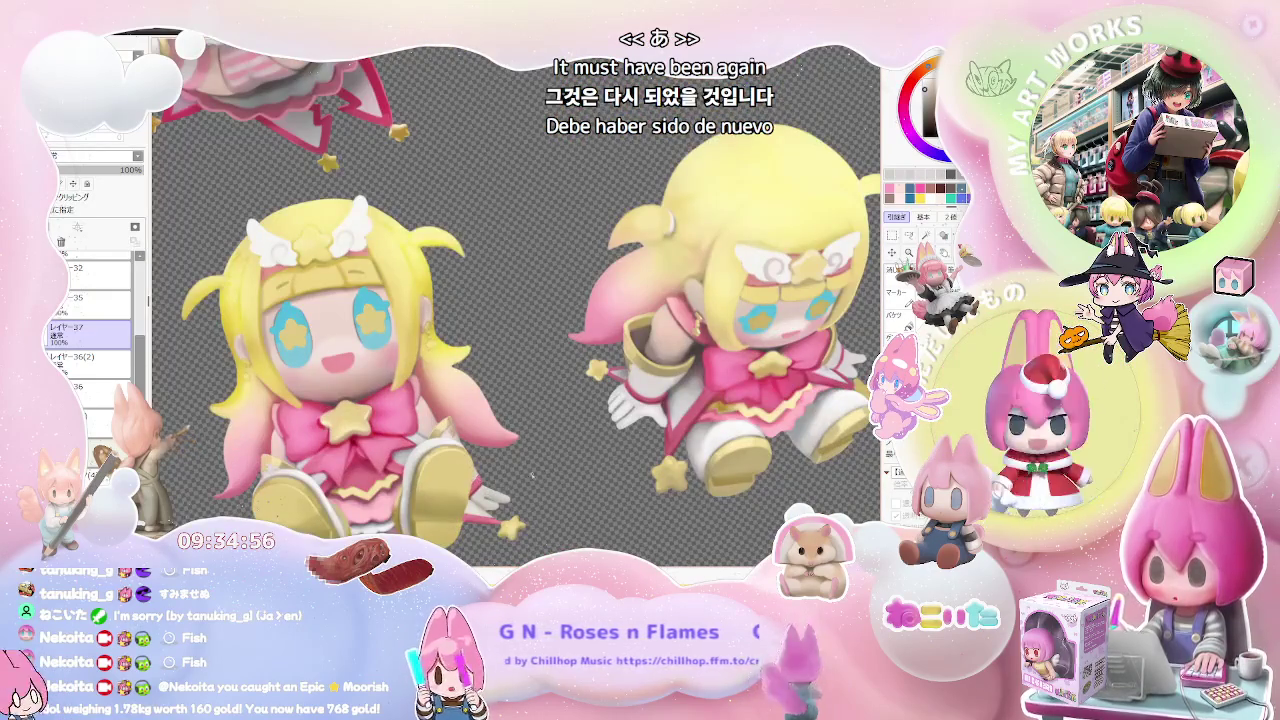
scroll(370, 425, "up", 1)
scroll(370, 425, "up", 1)
scroll(370, 425, "up", 2)
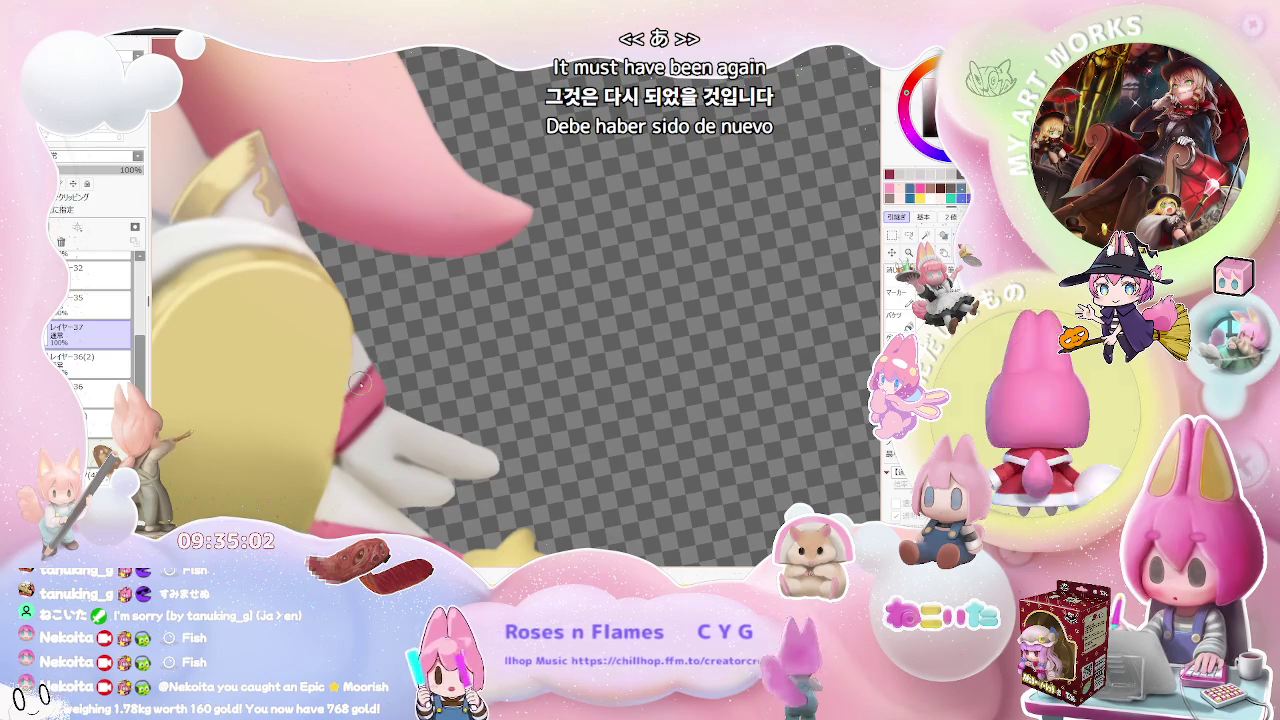
scroll(359, 382, "up", 1)
scroll(352, 392, "up", 1)
scroll(343, 410, "down", 1)
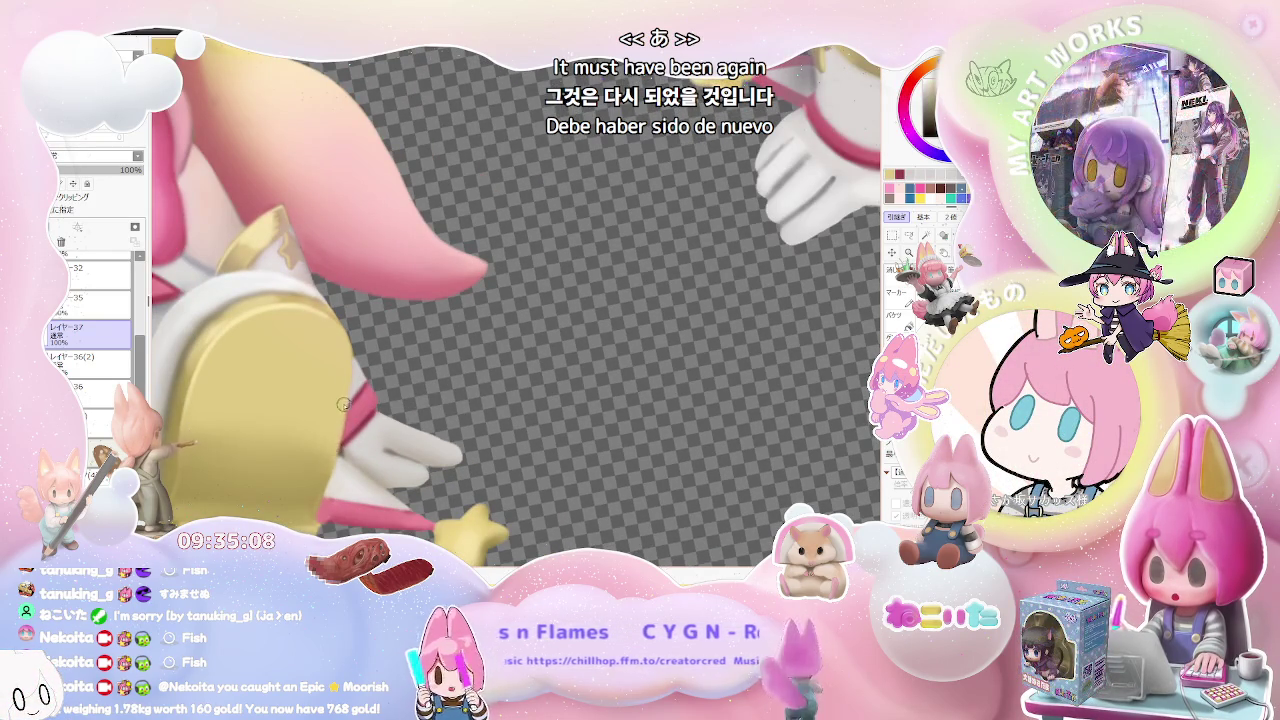
scroll(378, 418, "down", 2)
scroll(397, 433, "down", 1)
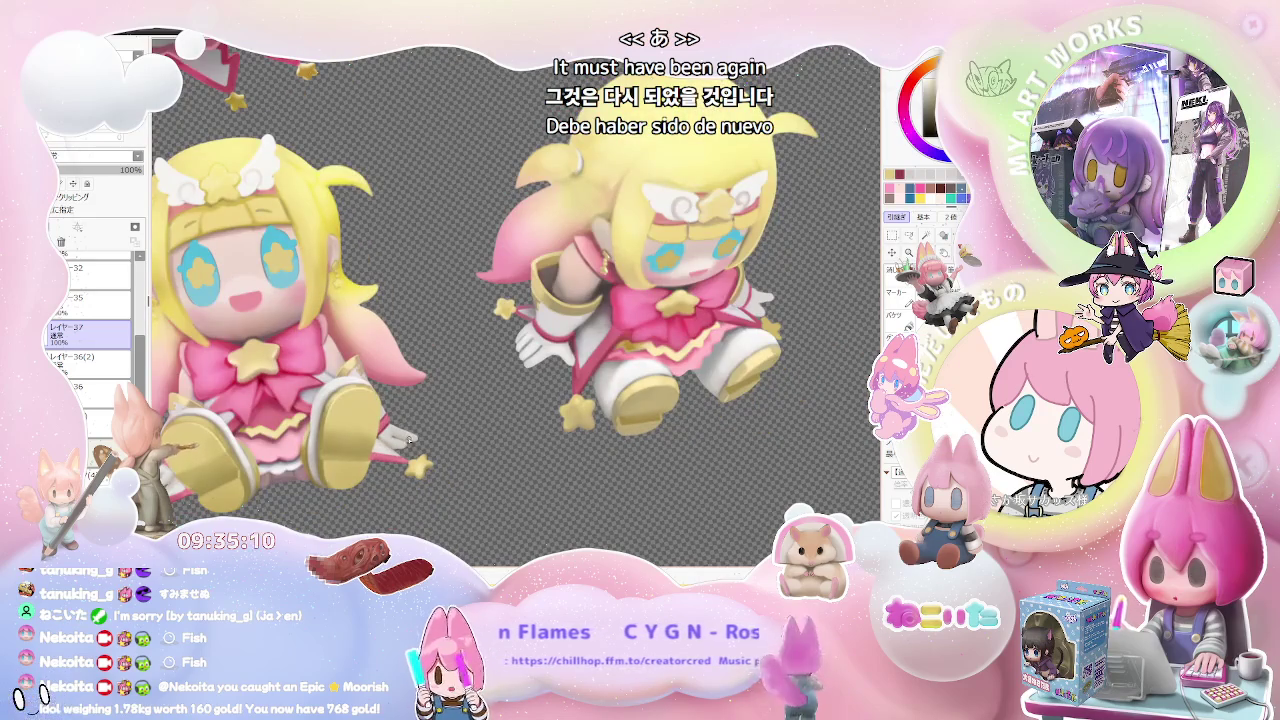
scroll(409, 442, "down", 1)
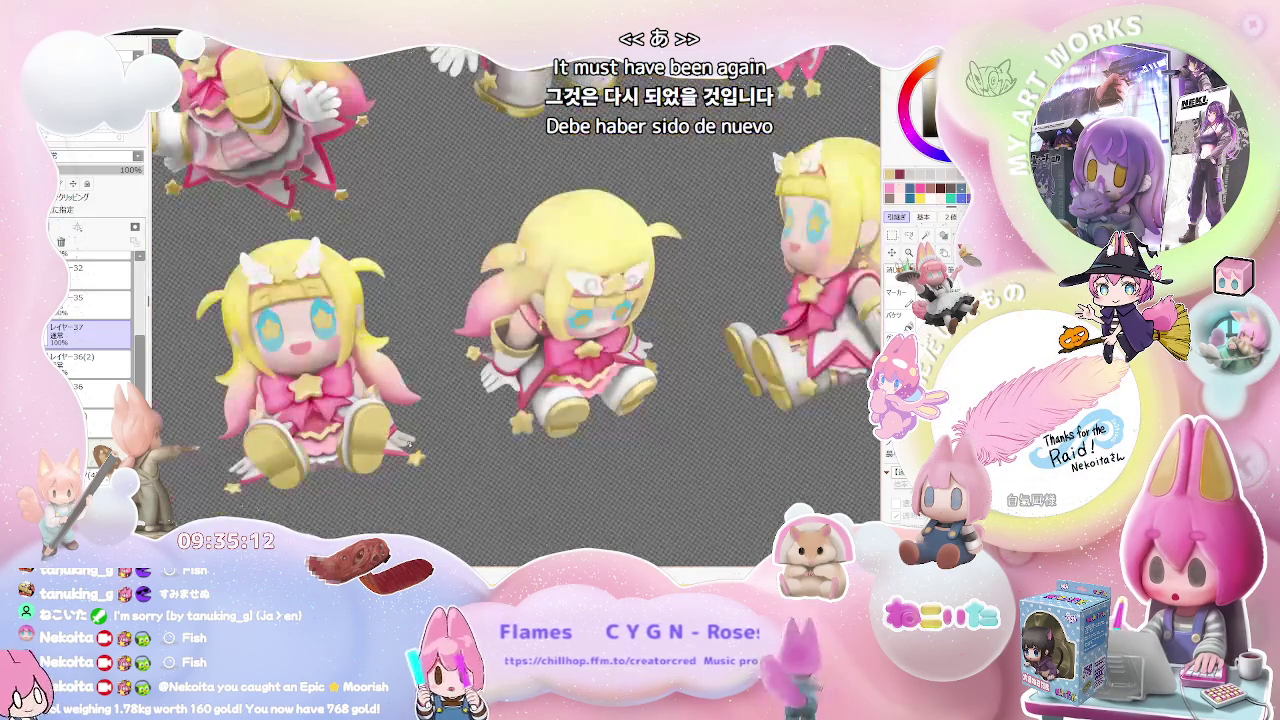
- Reduce the brush to size 4.0 while examining the glove and star wand
scroll(370, 297, "up", 2)
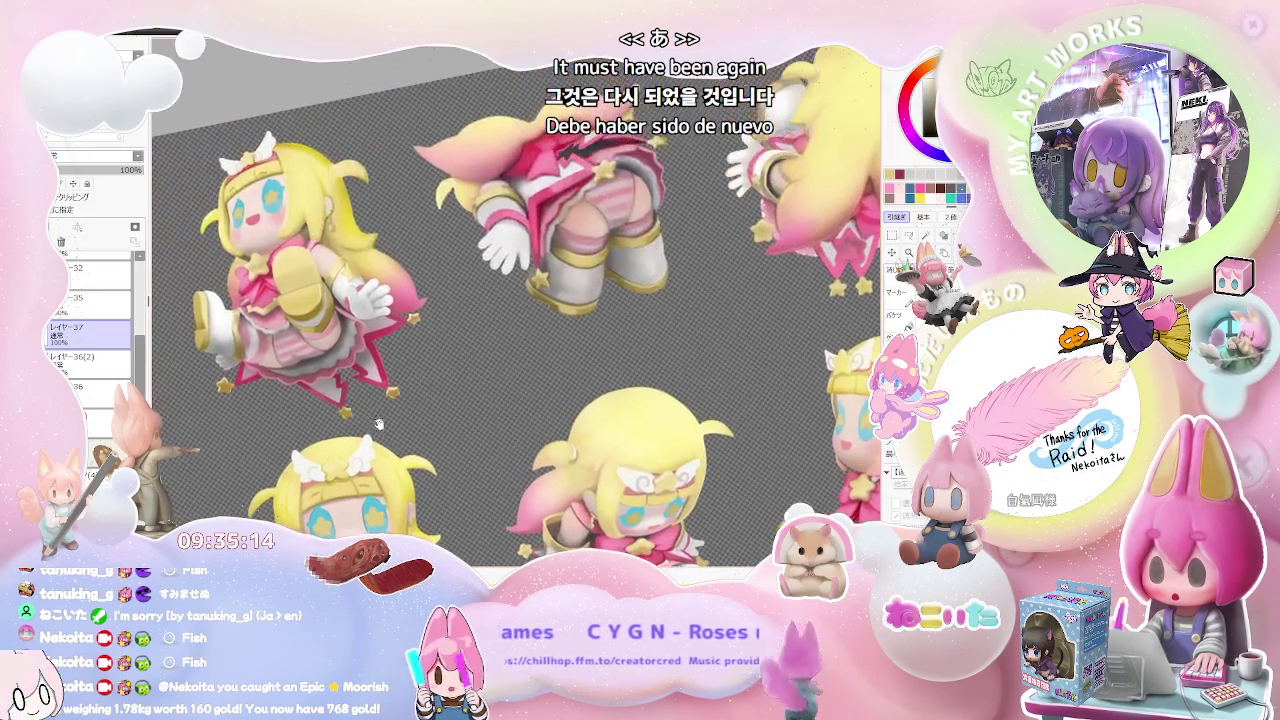
scroll(378, 425, "up", 2)
scroll(358, 262, "up", 1)
scroll(330, 330, "up", 1)
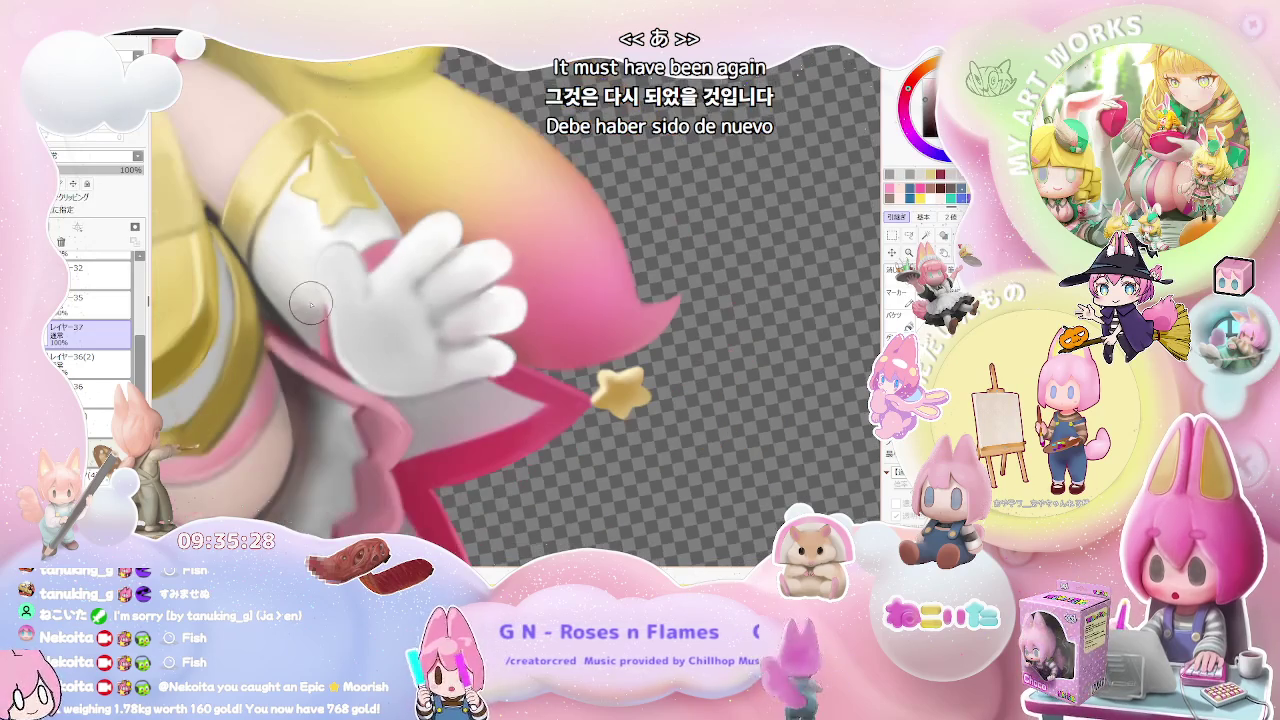
scroll(316, 304, "down", 1)
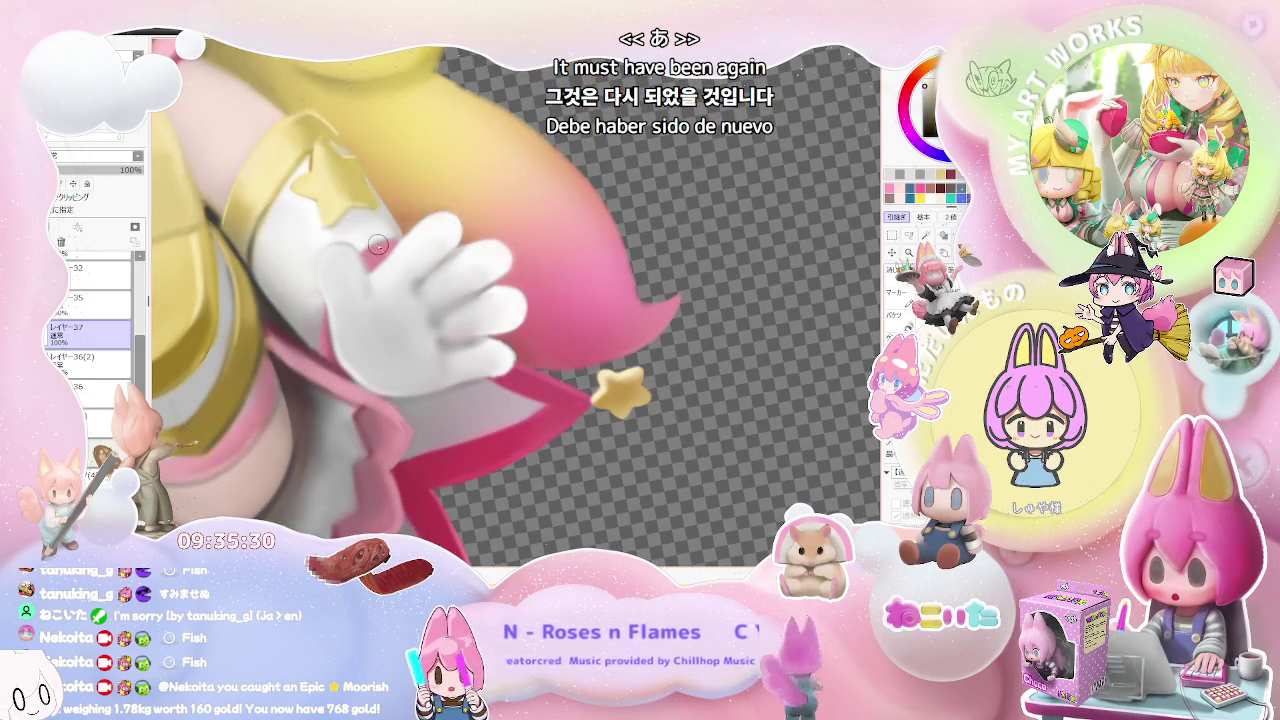
scroll(378, 245, "up", 1)
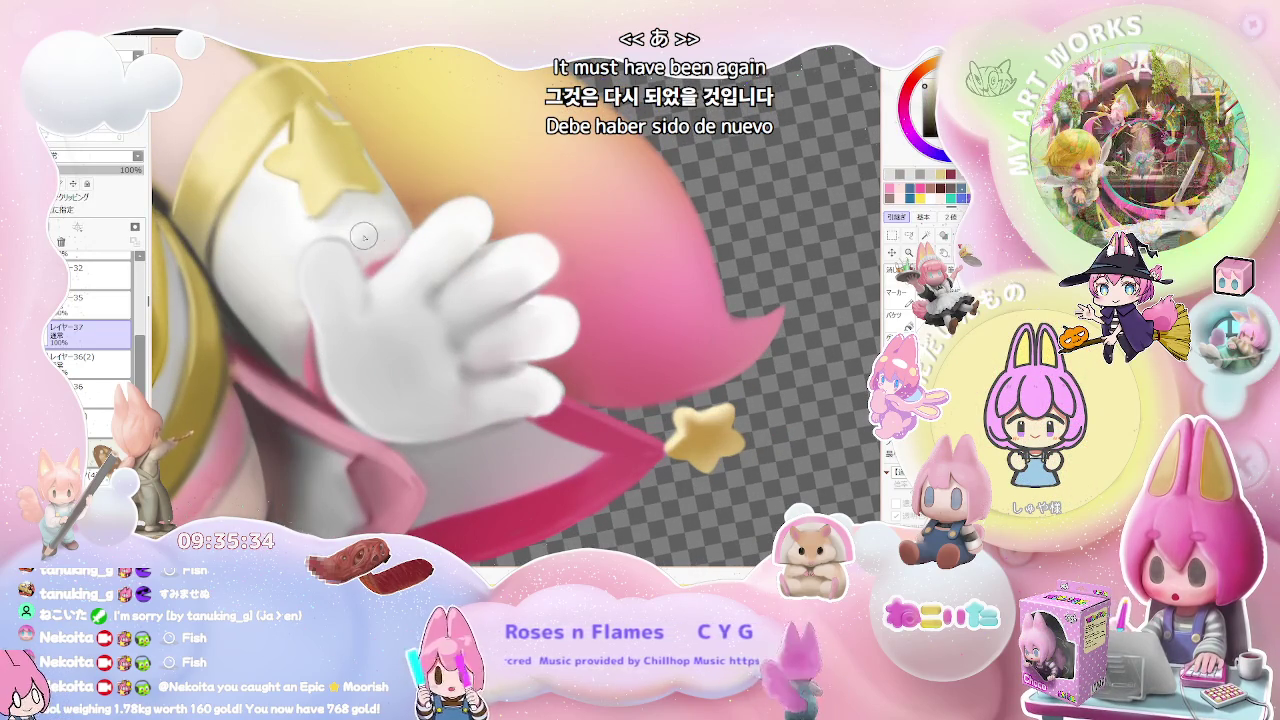
key("bracketleft")
scroll(372, 253, "down", 1)
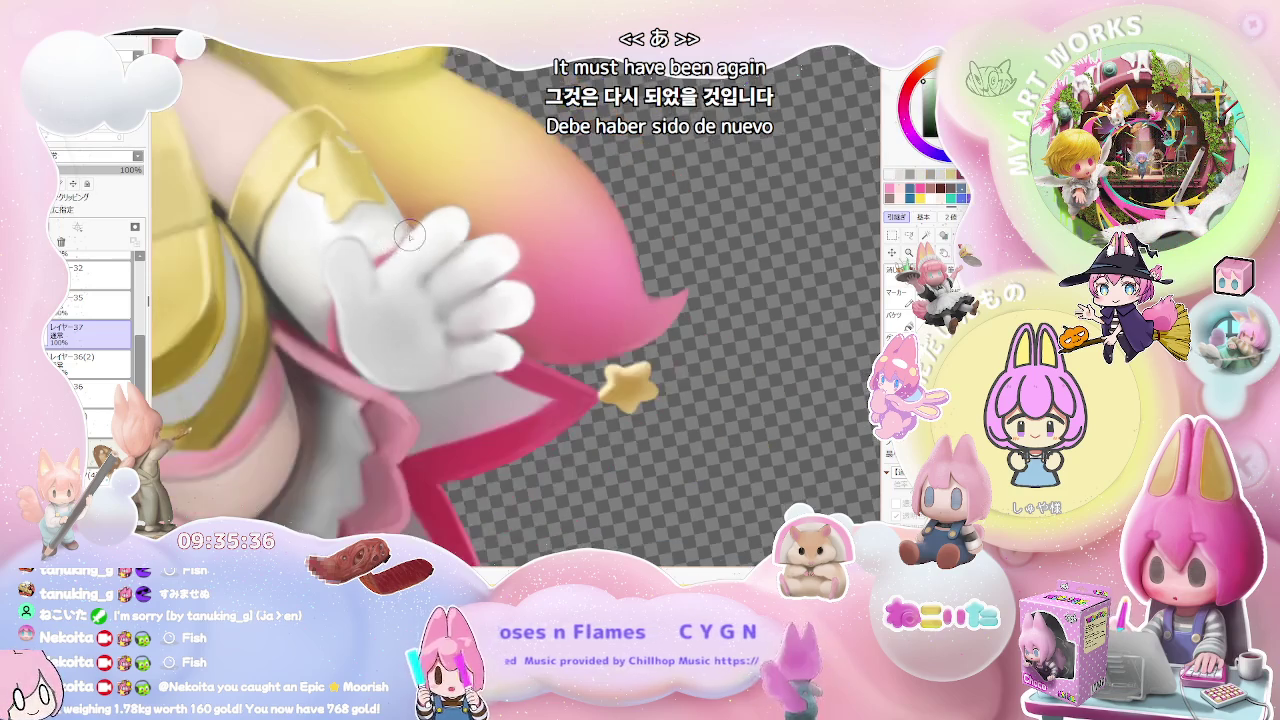
scroll(500, 270, "down", 2)
scroll(600, 285, "down", 2)
scroll(640, 305, "up", 2)
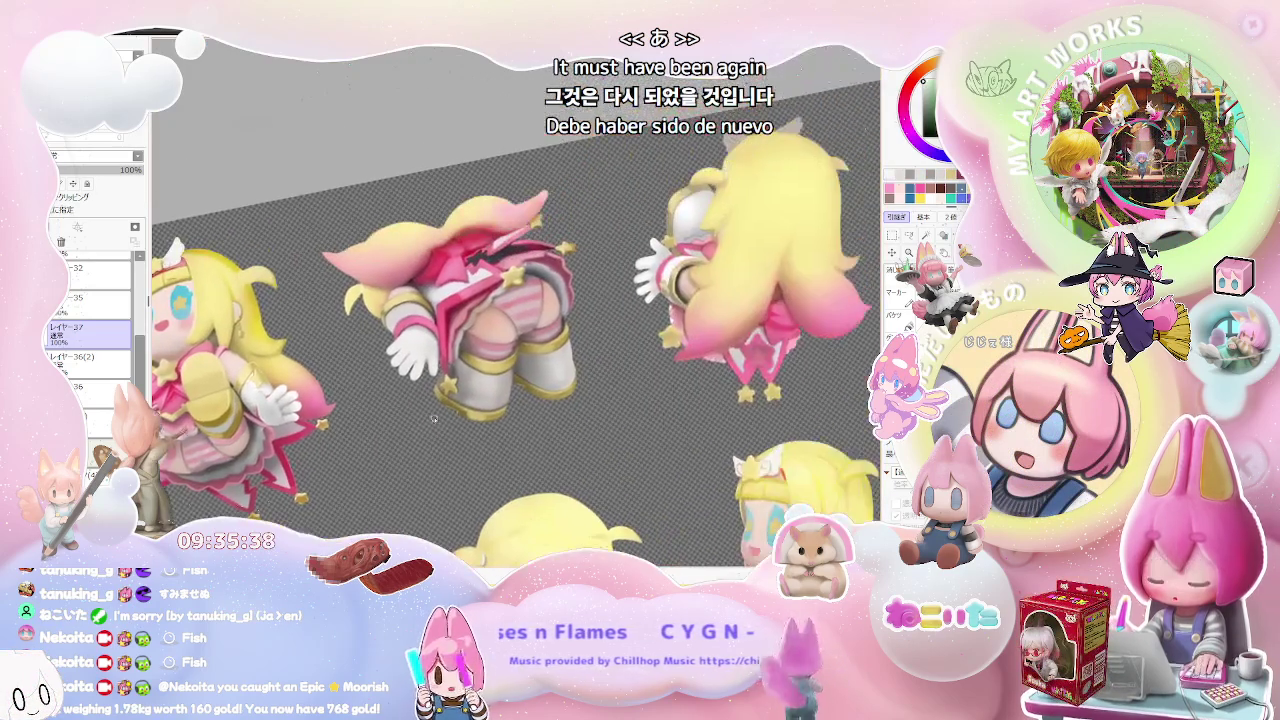
- Zoom into the figures and enlarge the brush to size 53
scroll(580, 320, "up", 1)
scroll(500, 345, "up", 2)
scroll(420, 375, "up", 2)
scroll(401, 382, "up", 1)
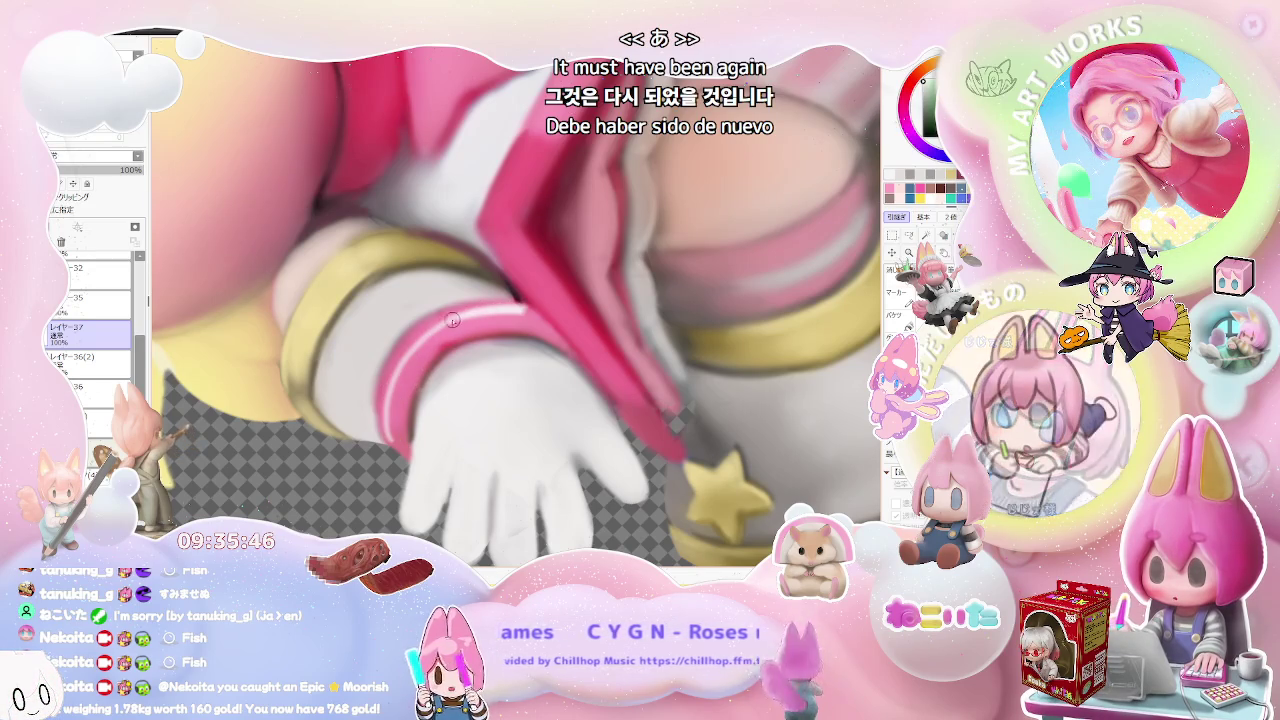
scroll(514, 306, "down", 1)
scroll(530, 309, "down", 1)
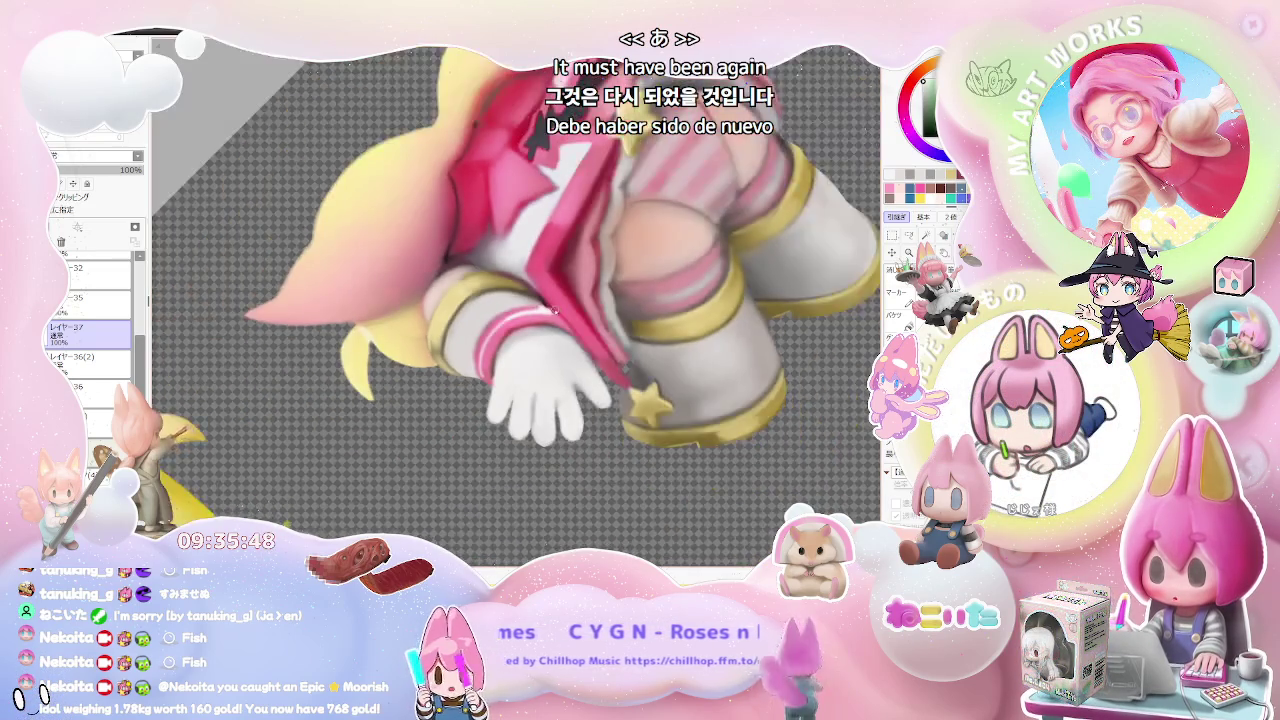
scroll(552, 313, "up", 1)
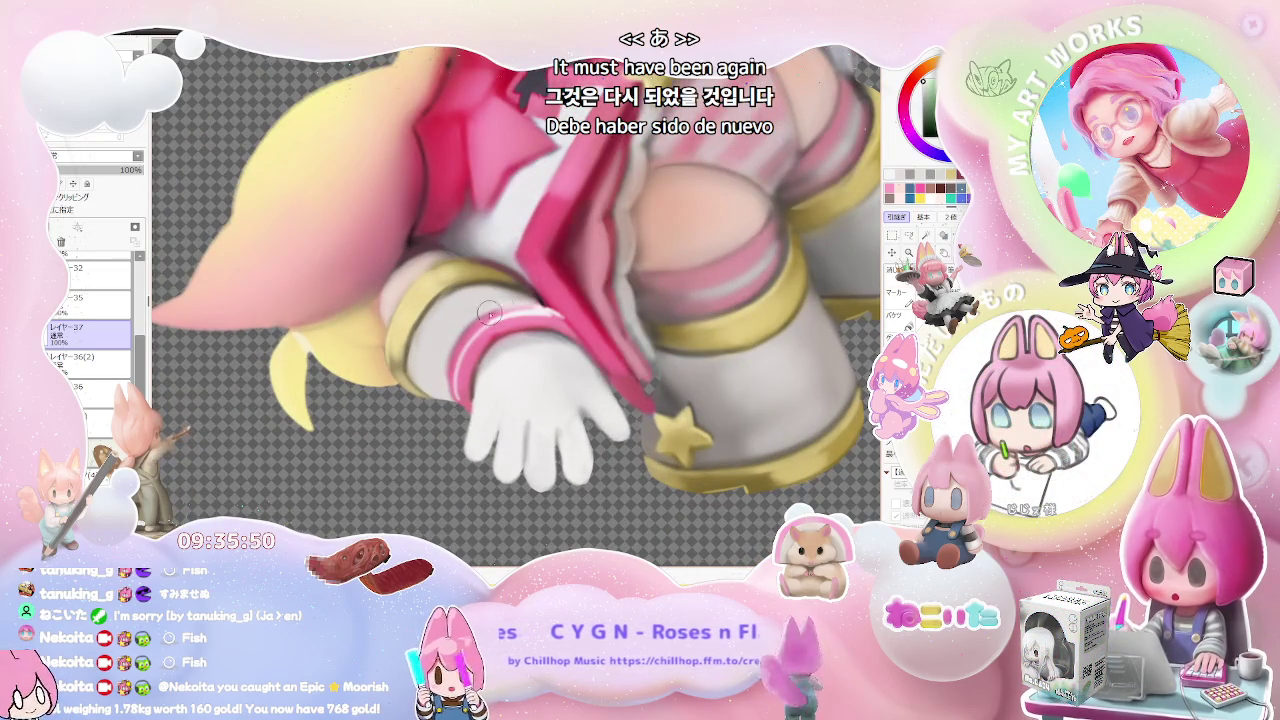
key("bracketright")
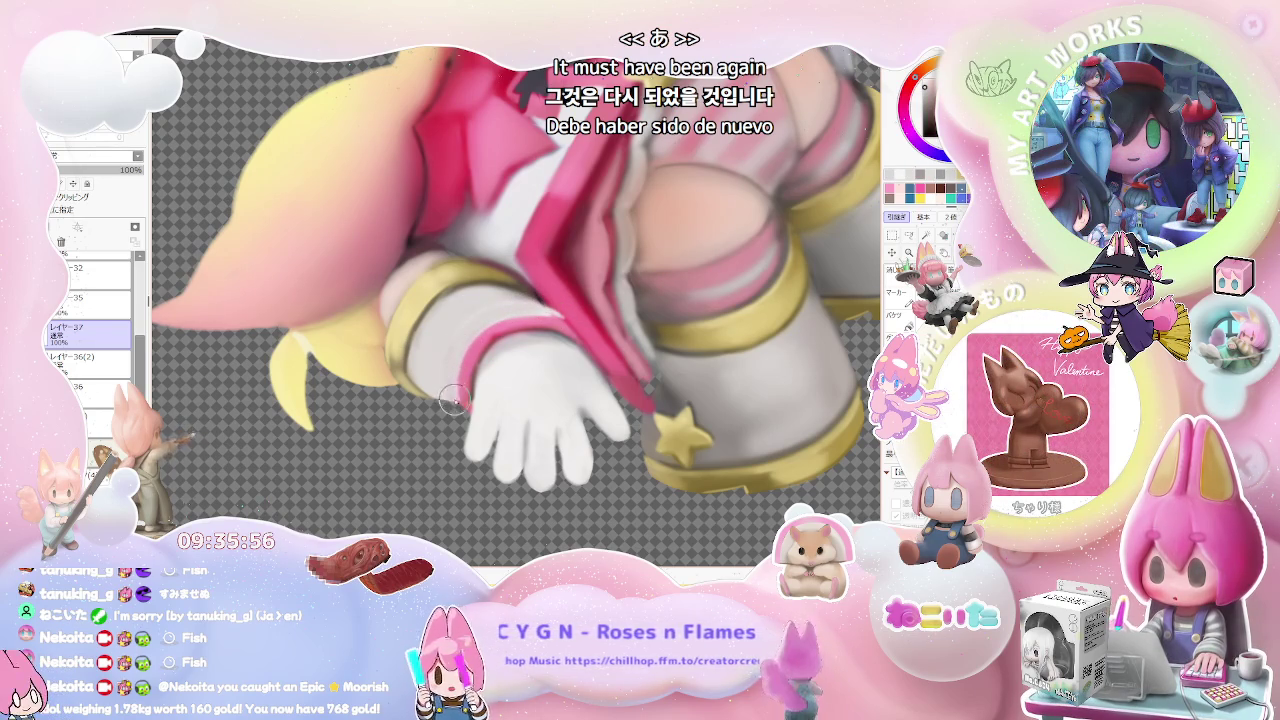
- Zoom in and out across the tilted figure sheet to inspect the figures
scroll(452, 400, "down", 1)
scroll(520, 360, "down", 2)
scroll(560, 340, "down", 1)
scroll(599, 319, "down", 1)
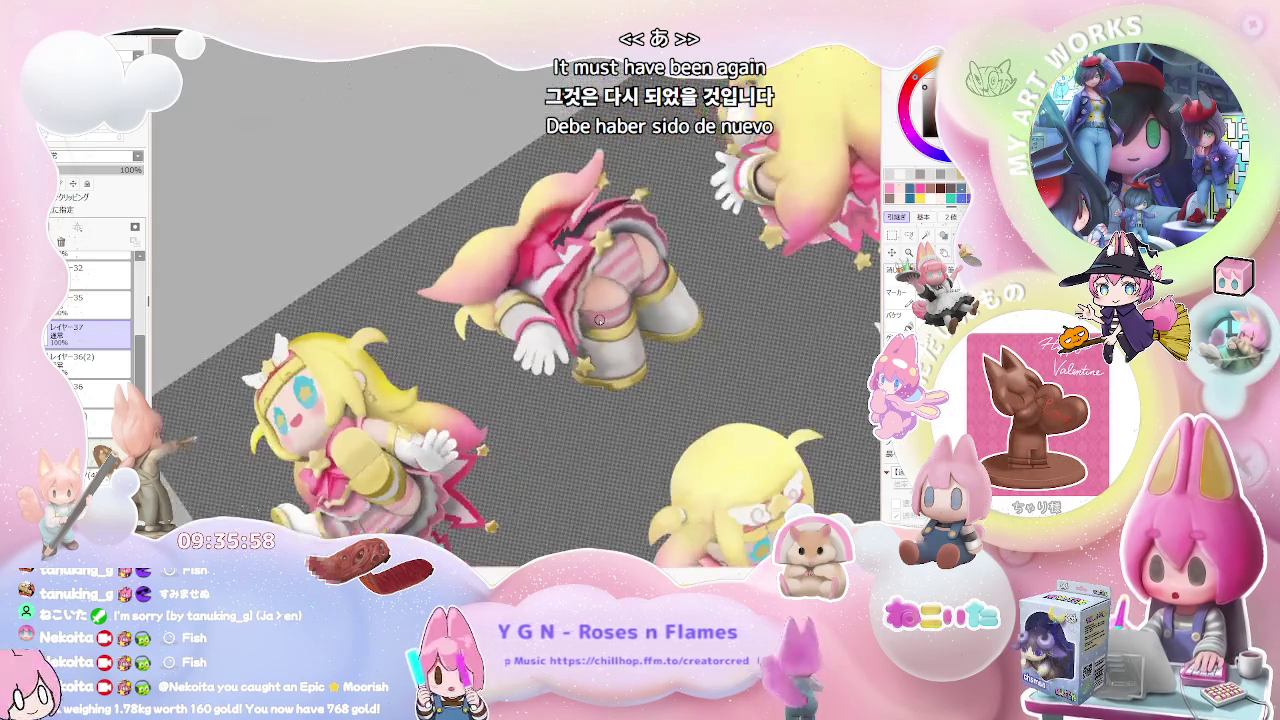
scroll(599, 319, "up", 1)
scroll(560, 335, "up", 2)
scroll(510, 355, "up", 2)
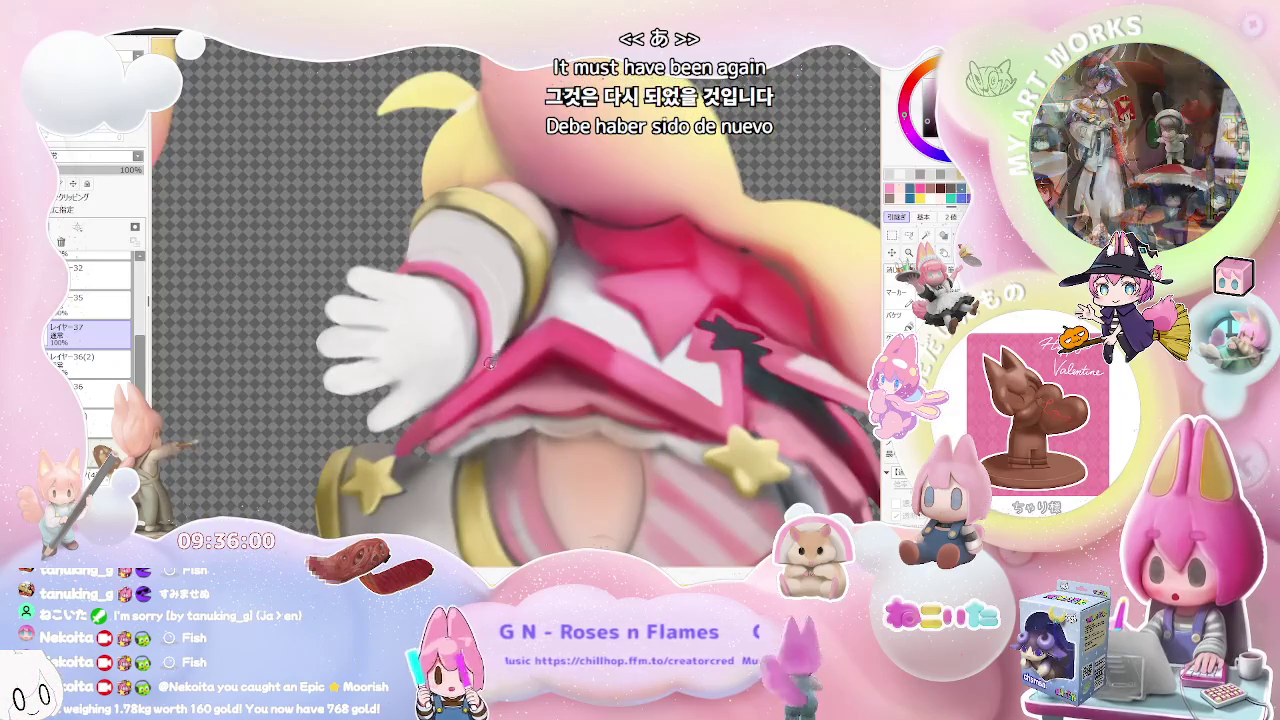
scroll(489, 365, "down", 1)
scroll(501, 350, "down", 1)
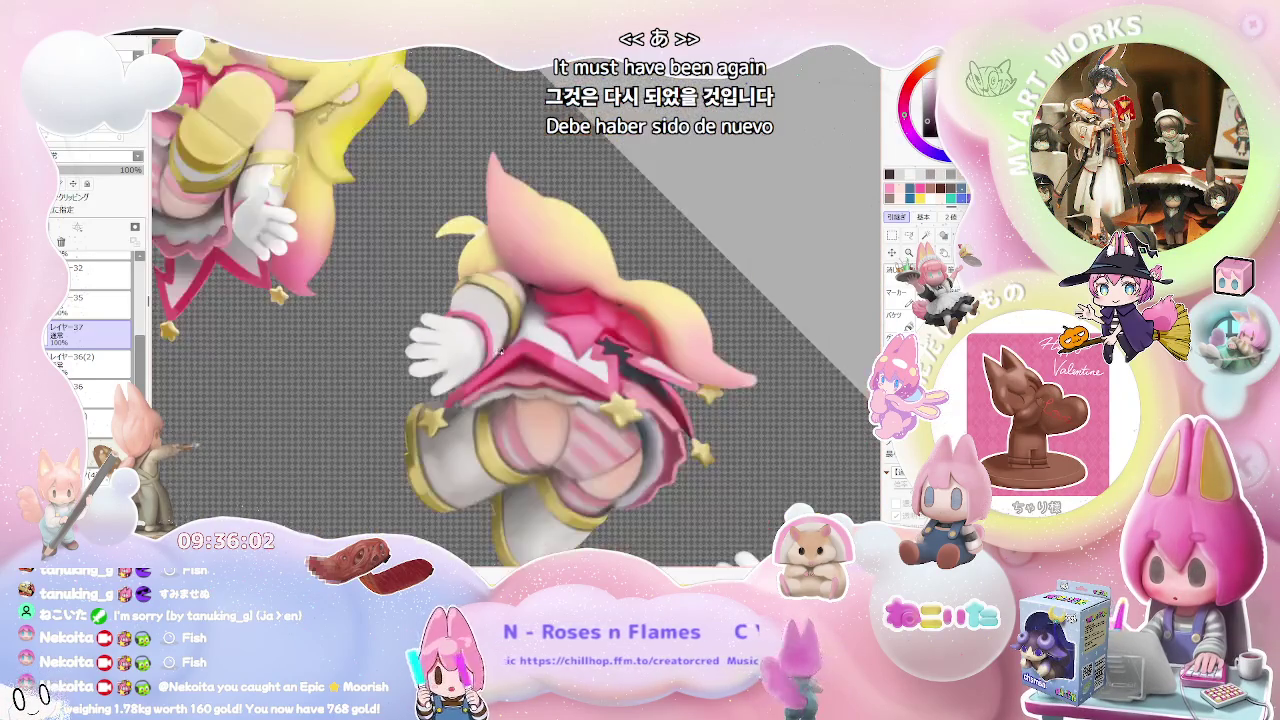
scroll(501, 352, "up", 1)
scroll(530, 335, "down", 1)
scroll(554, 320, "down", 1)
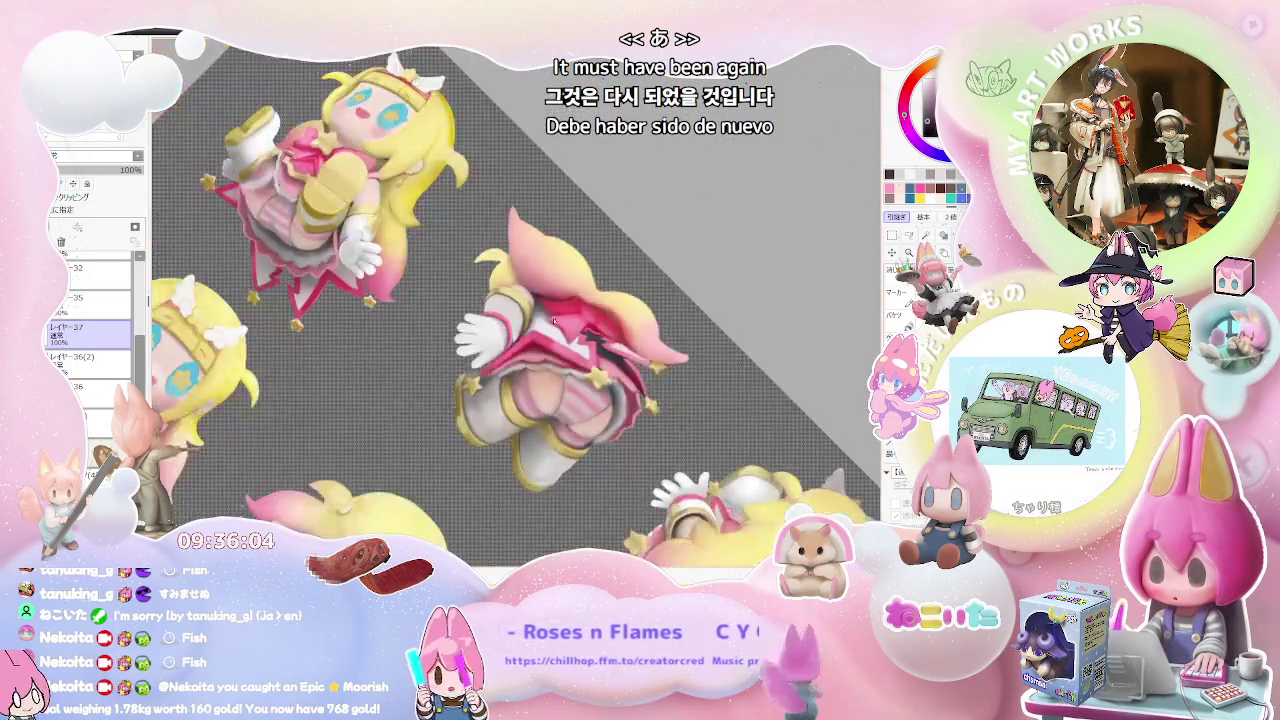
scroll(540, 325, "up", 1)
scroll(500, 335, "up", 1)
scroll(450, 345, "up", 1)
scroll(400, 355, "up", 1)
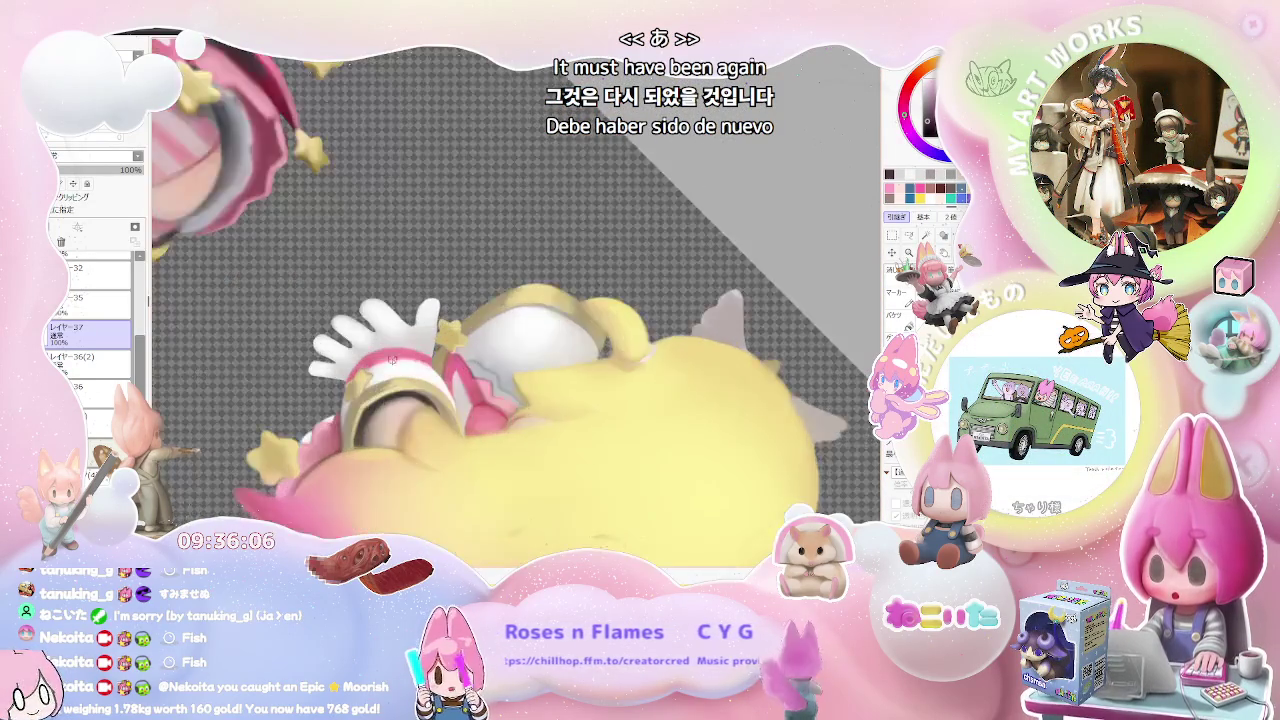
scroll(392, 360, "up", 2)
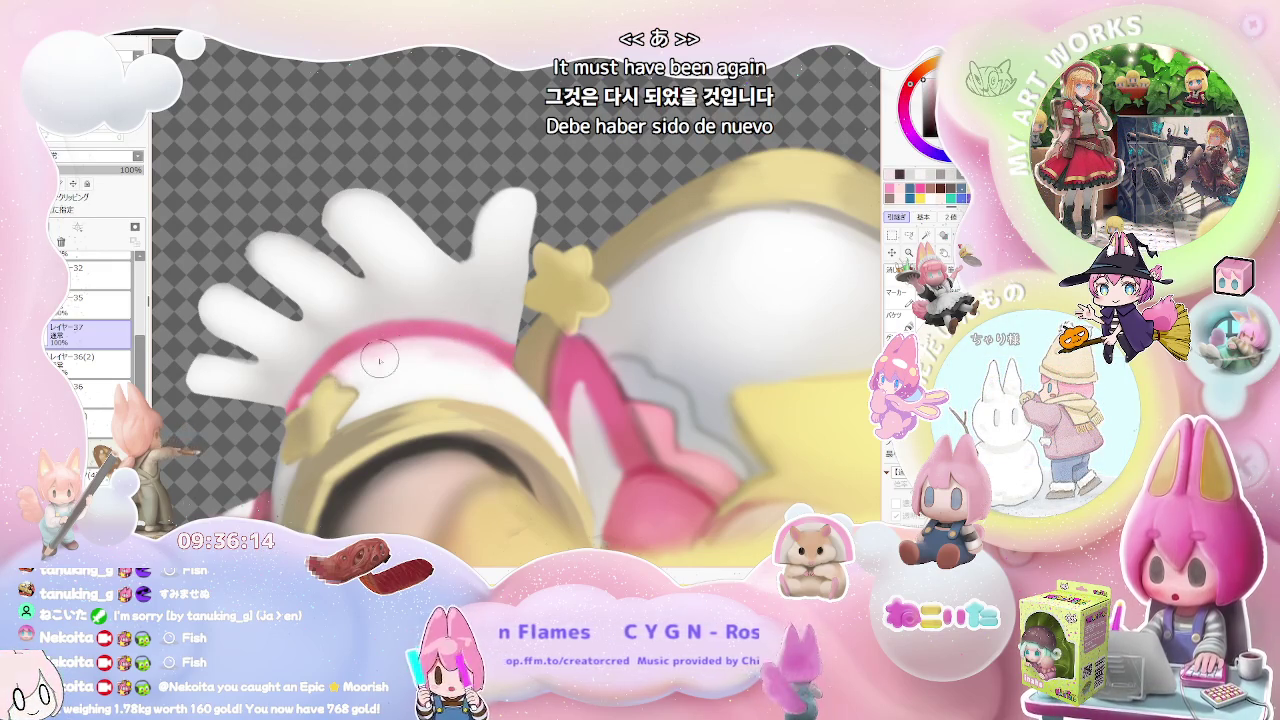
scroll(494, 345, "down", 2)
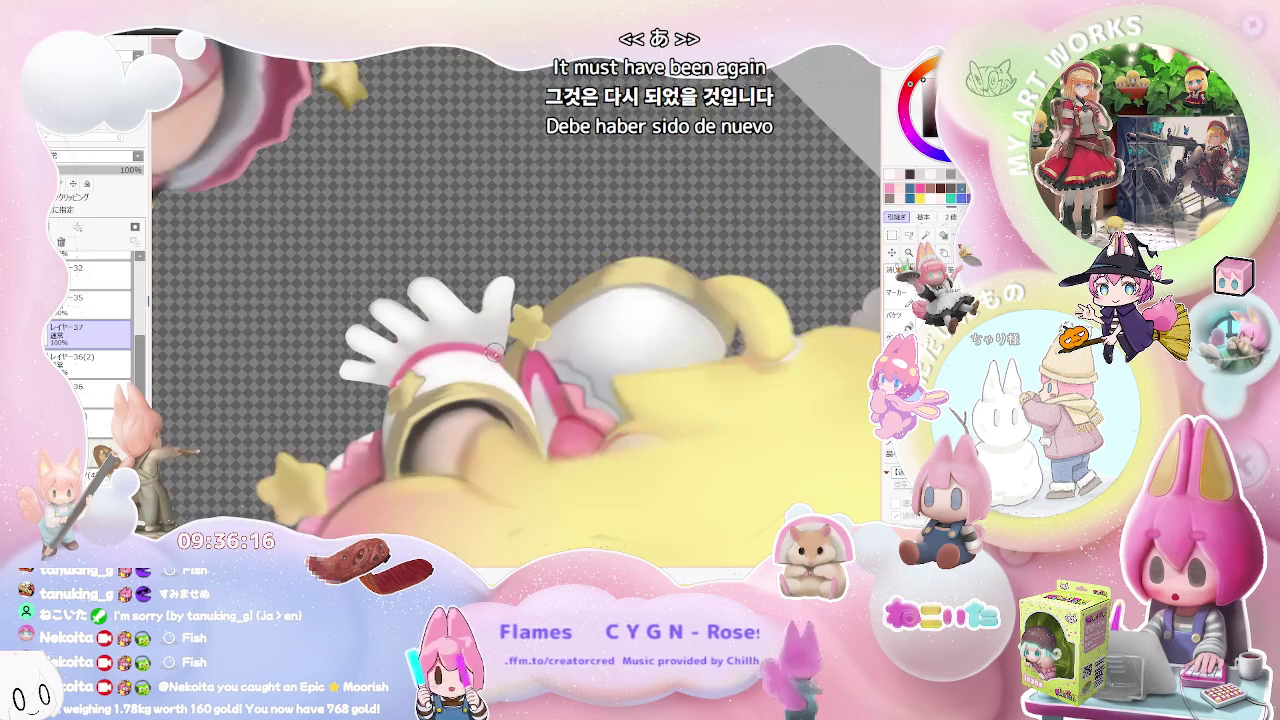
scroll(494, 352, "down", 2)
scroll(494, 352, "down", 2)
scroll(560, 390, "down", 1)
scroll(625, 432, "down", 1)
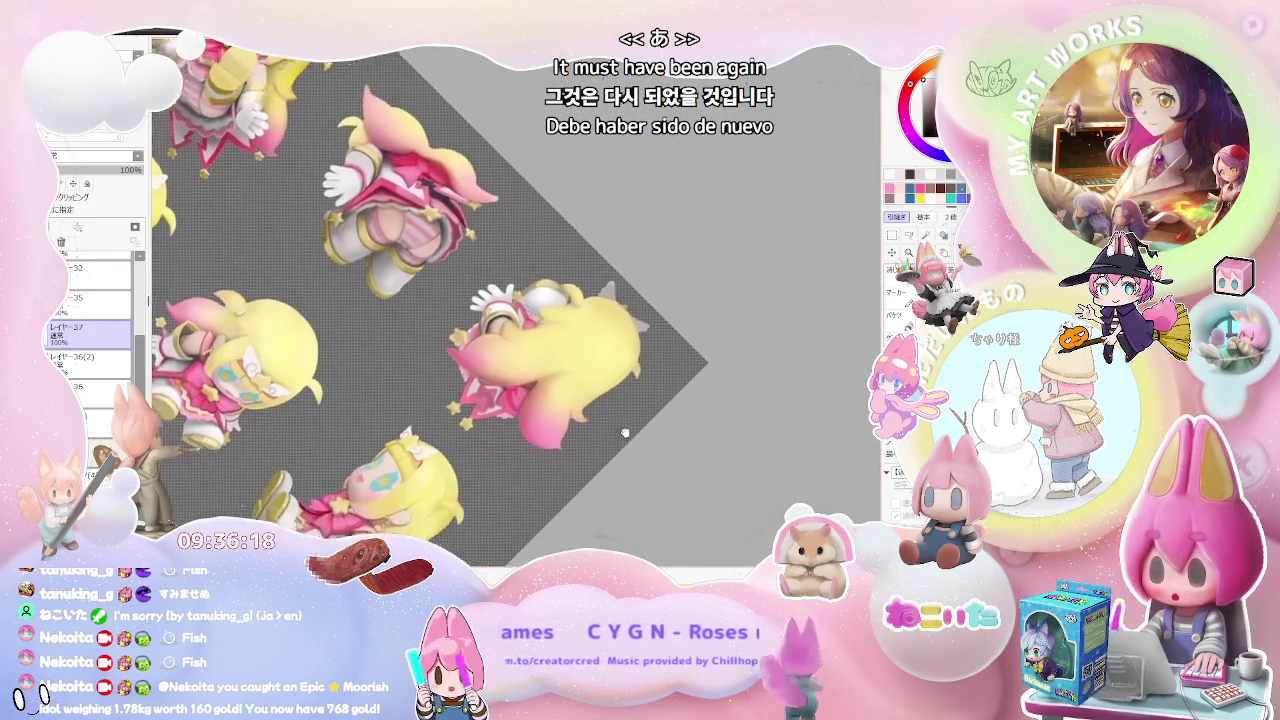
- Reset the canvas rotation upright with the upper figures in view, then duplicate layer 37
left_click_drag(625, 432, 613, 370)
key("Home")
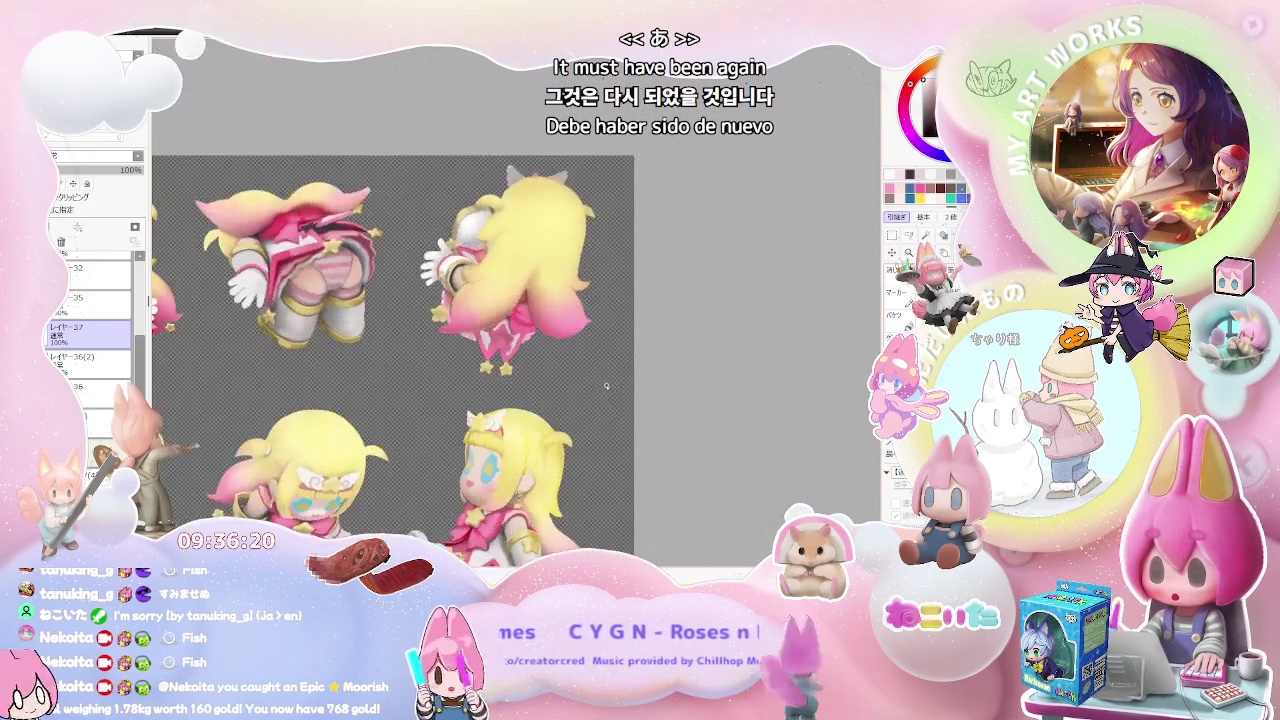
scroll(476, 256, "up", 2)
scroll(477, 260, "up", 1)
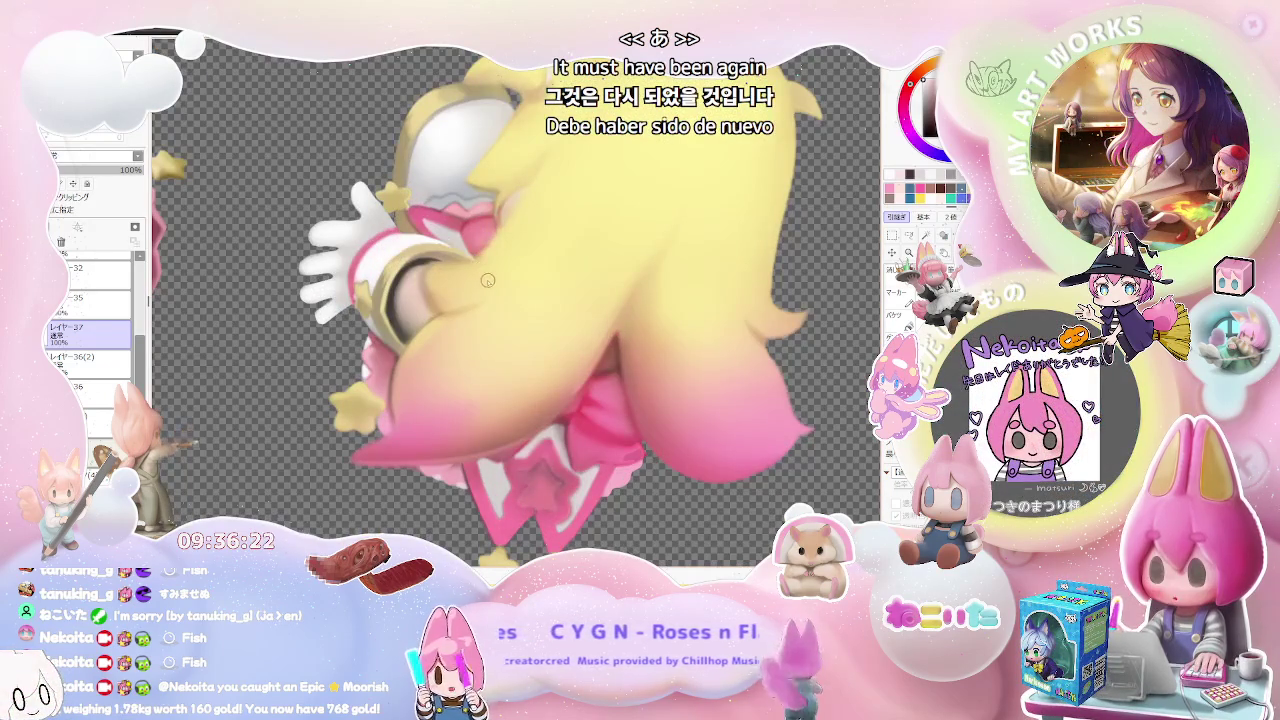
scroll(481, 285, "down", 3)
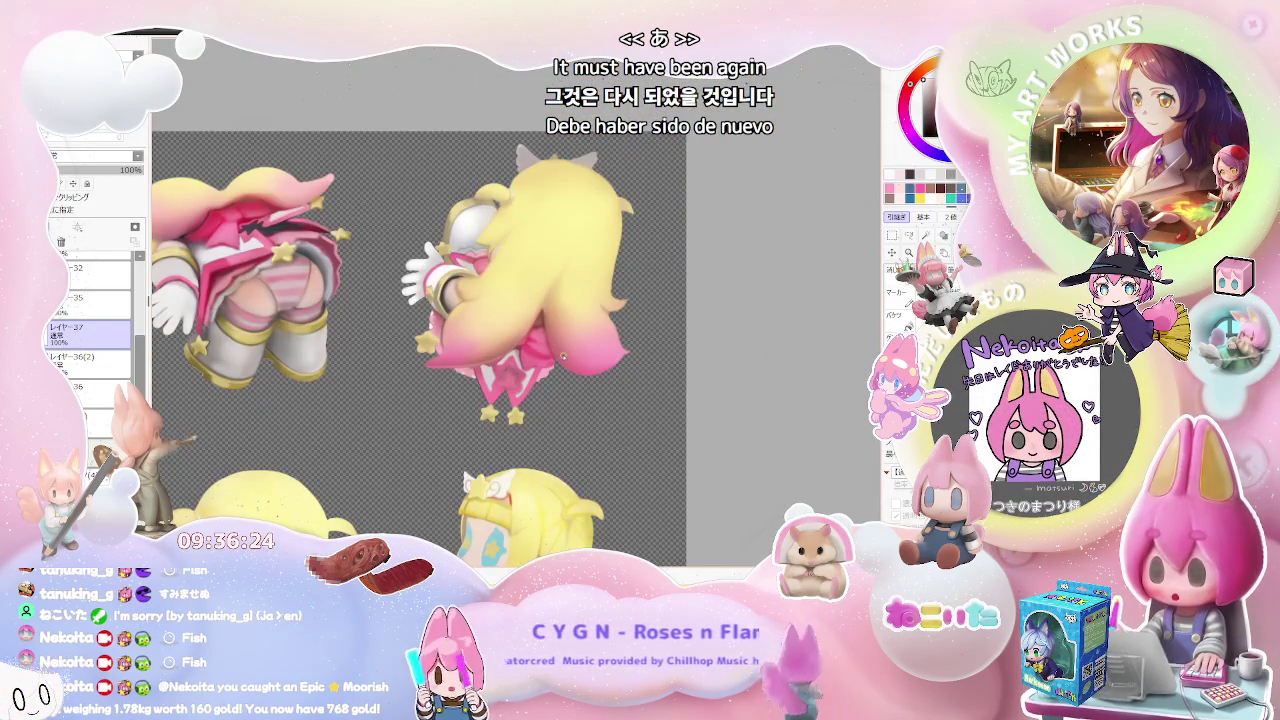
key("ctrl+j")
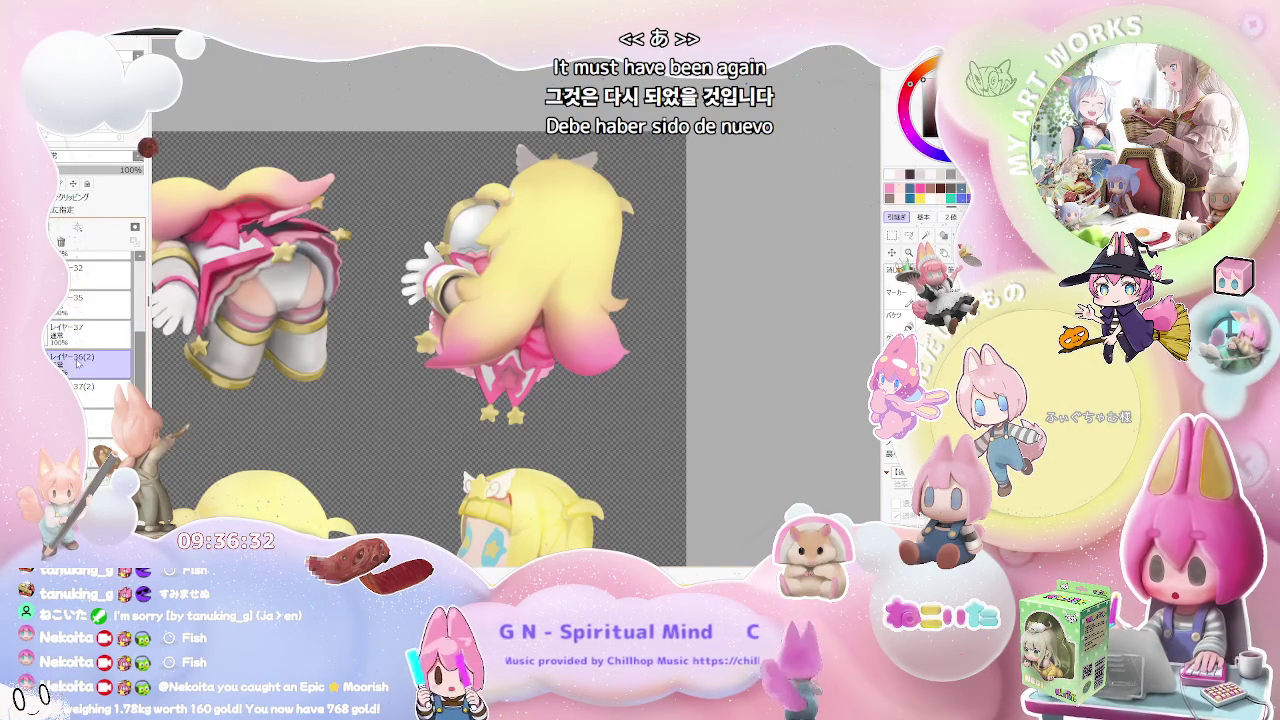
- Delete the original layer 37 and make another copy of the figure layer
left_click(85, 340)
key("ctrl+e")
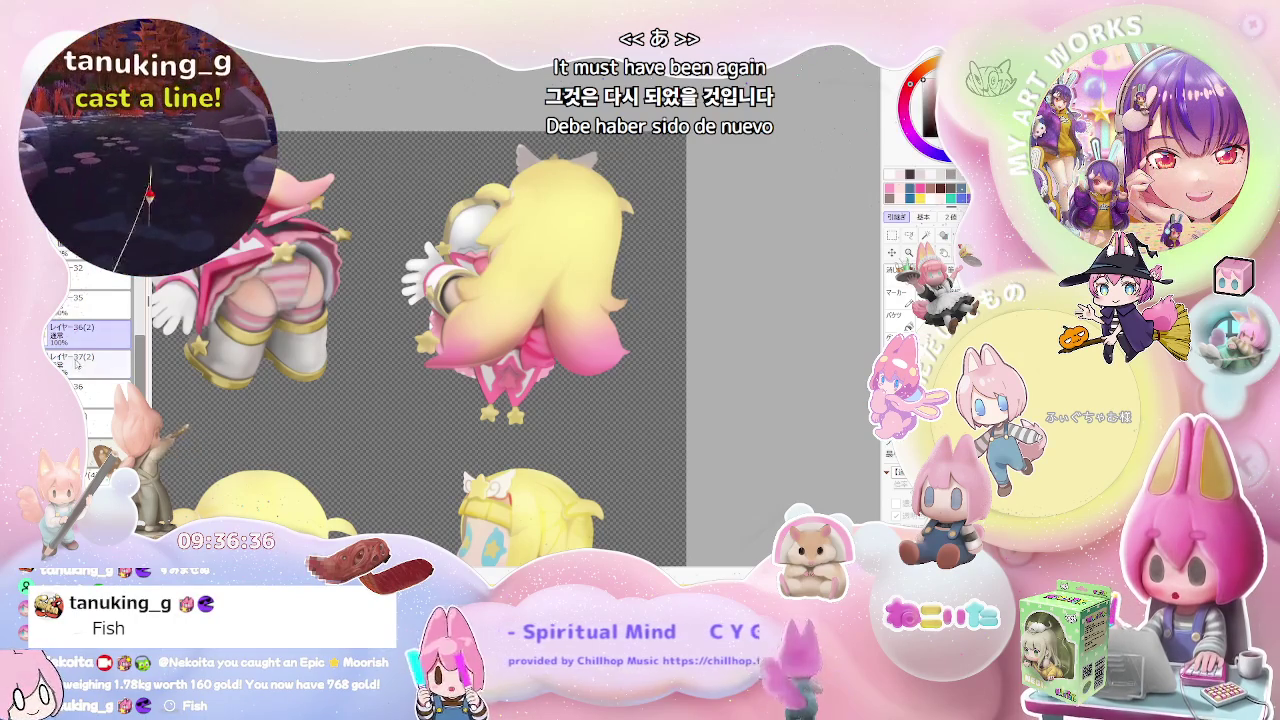
left_click(87, 388)
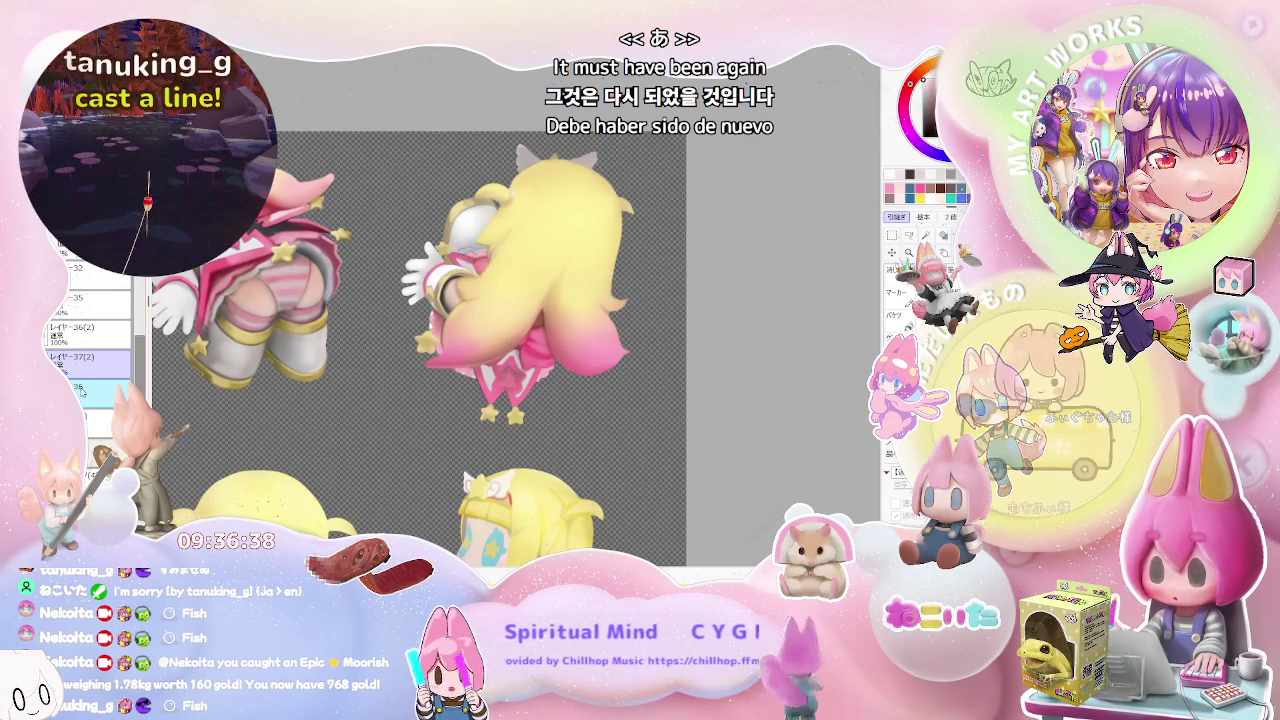
key("ctrl+e")
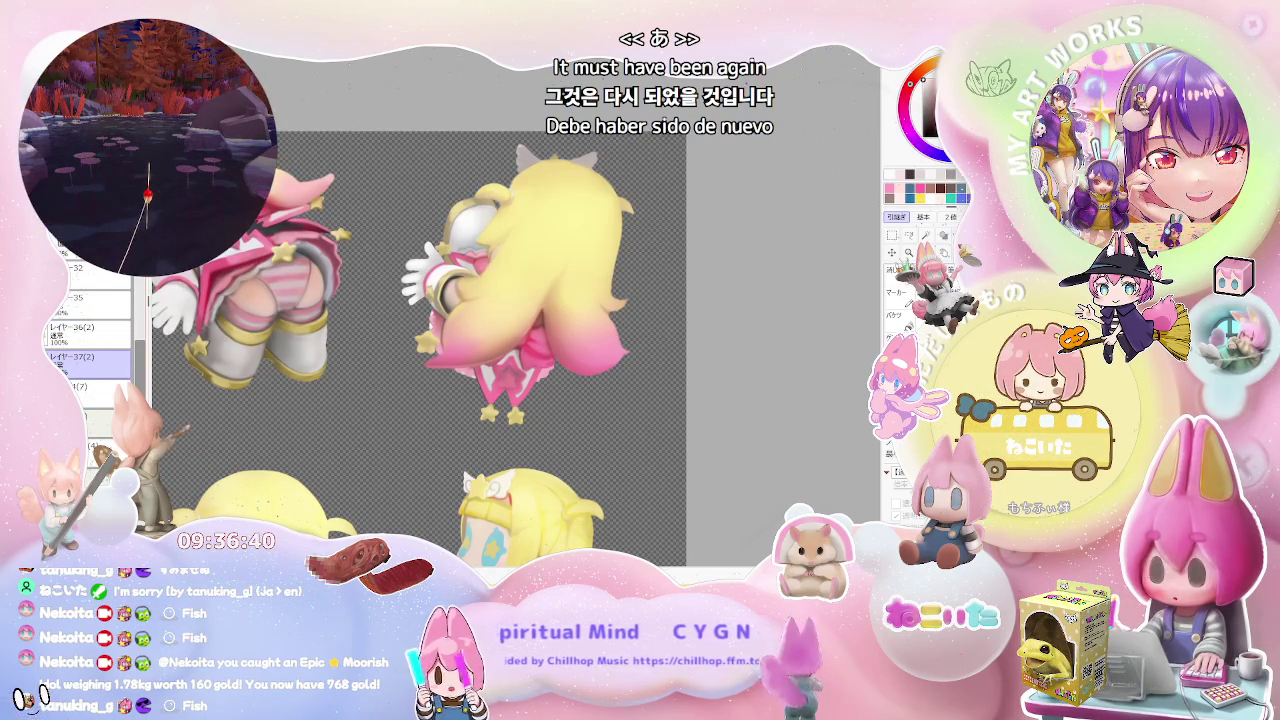
- Move layer 37(3) above layer 35 and switch the figures to the blue-and-white version
left_click(70, 366)
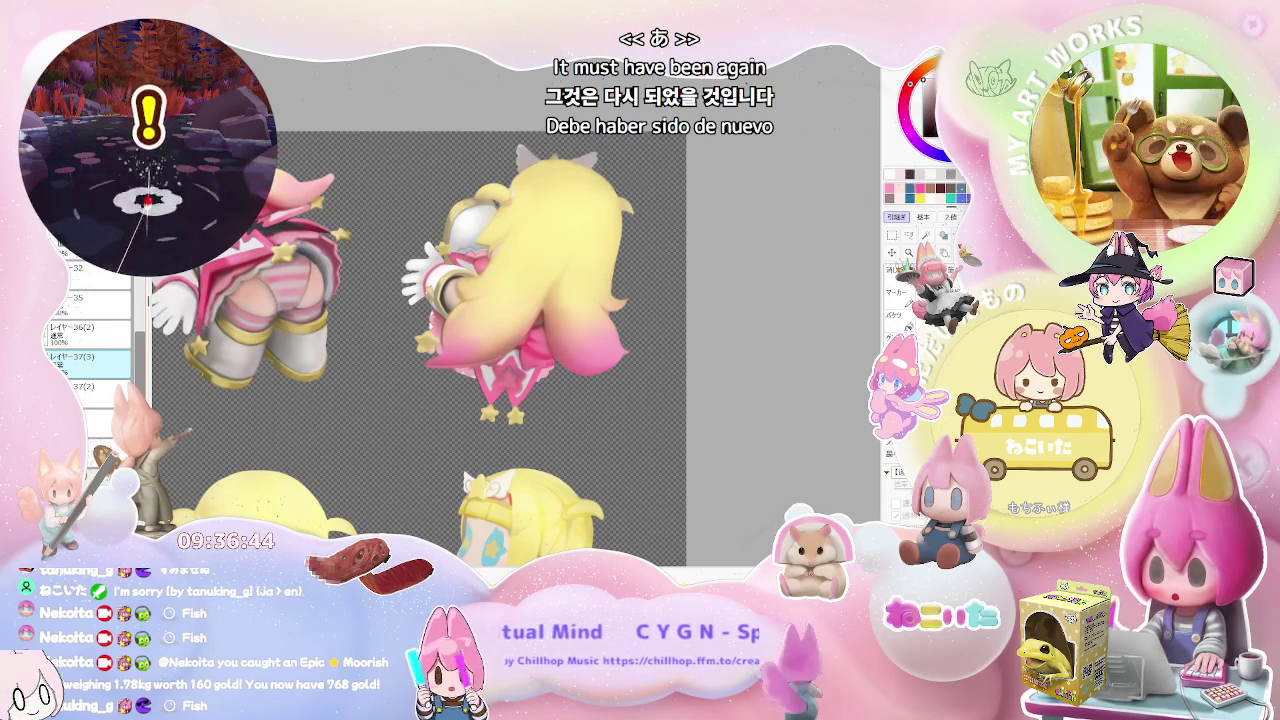
left_click_drag(80, 360, 80, 292)
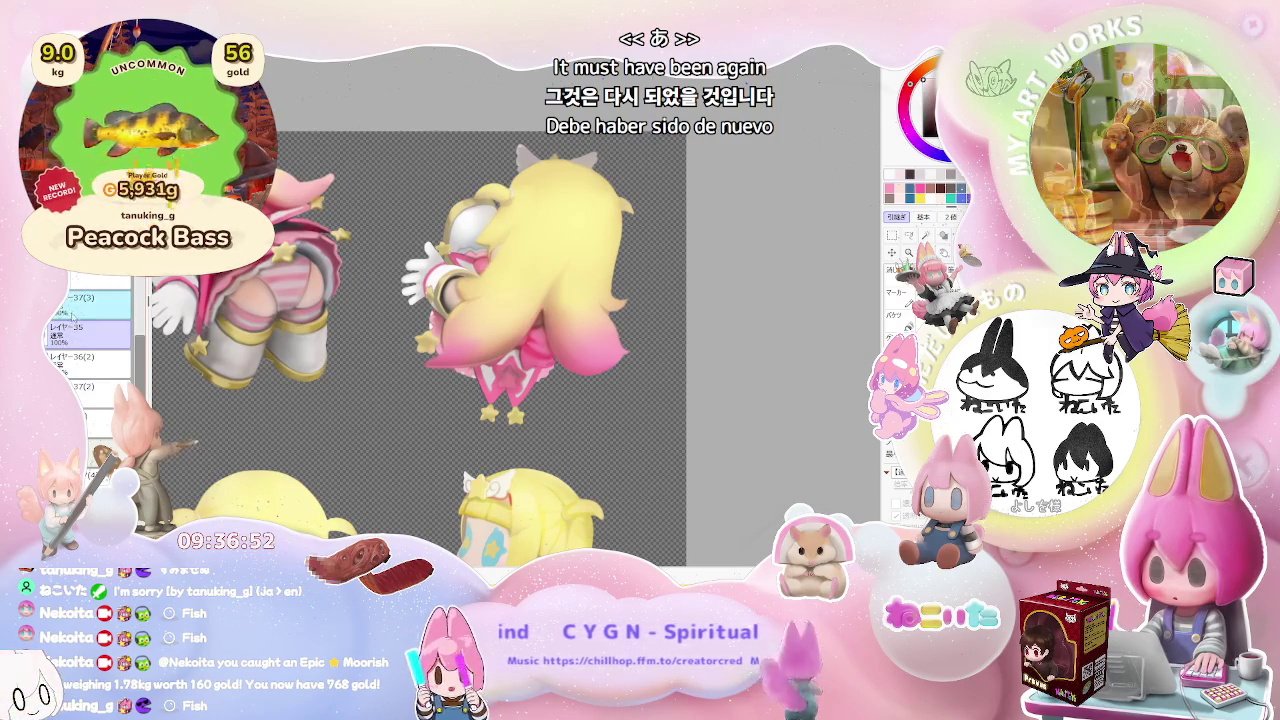
left_click(72, 343)
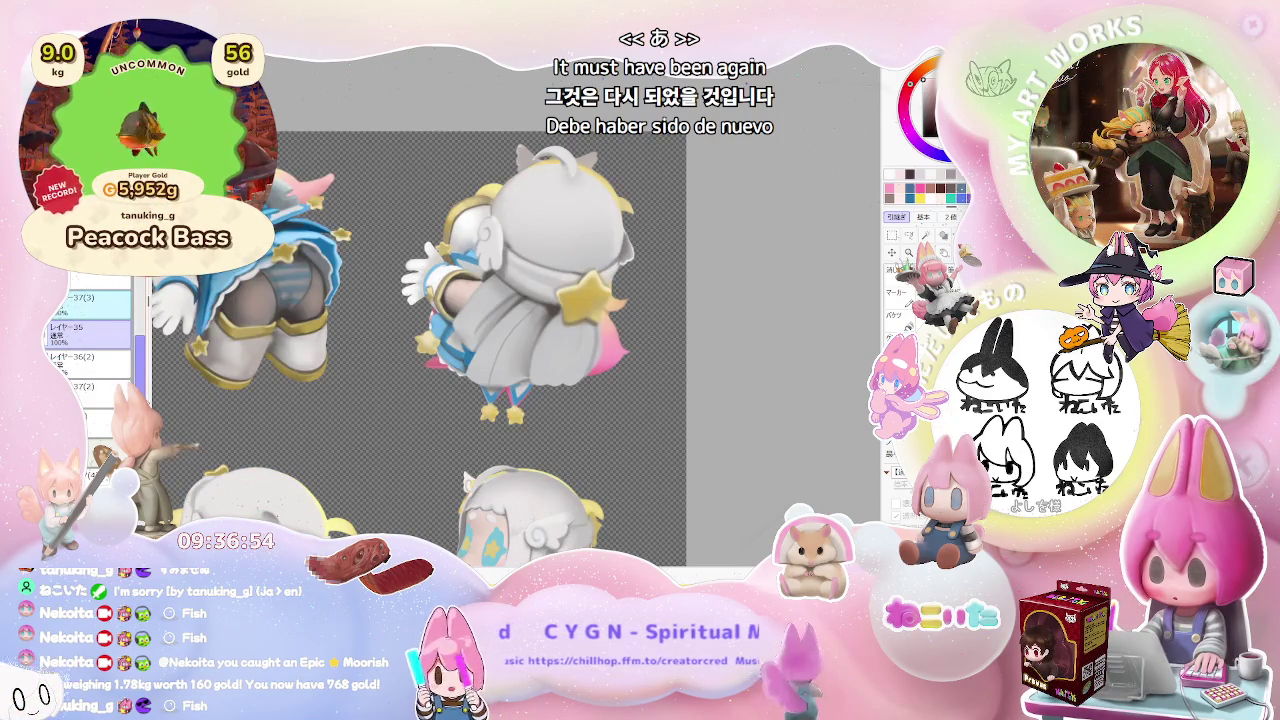
scroll(400, 330, "down", 2)
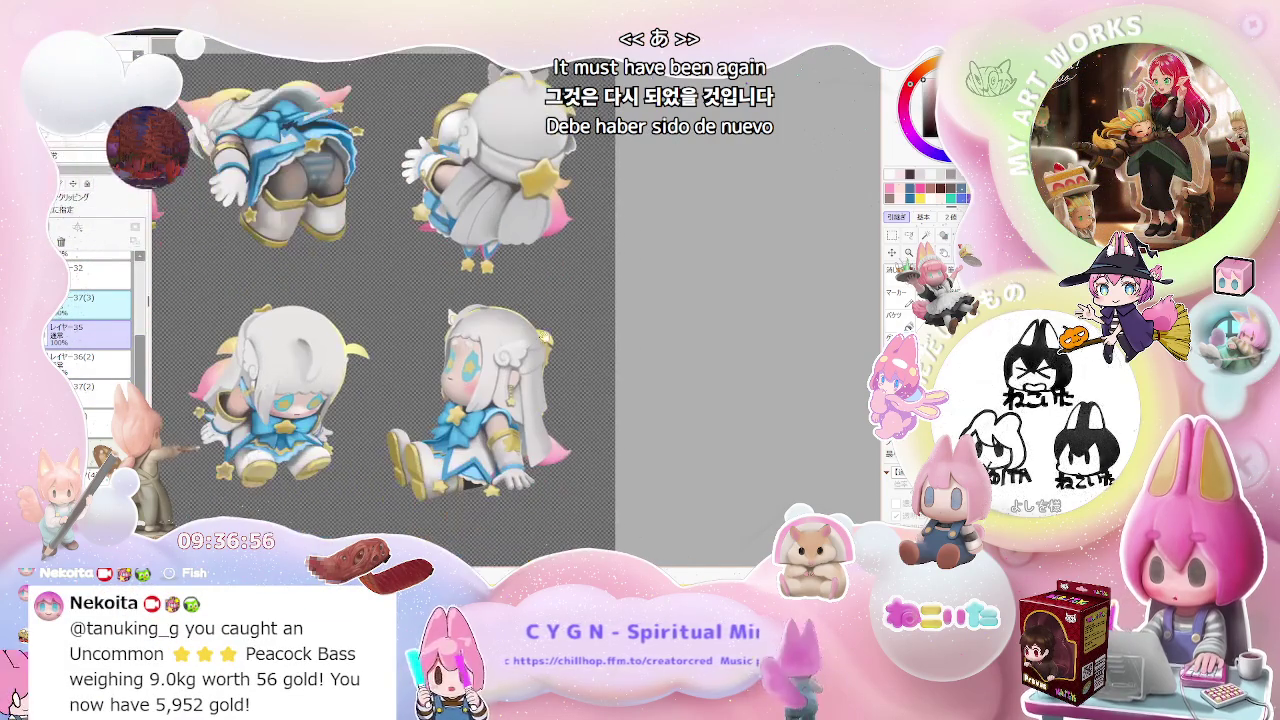
scroll(521, 507, "up", 2)
scroll(521, 507, "up", 2)
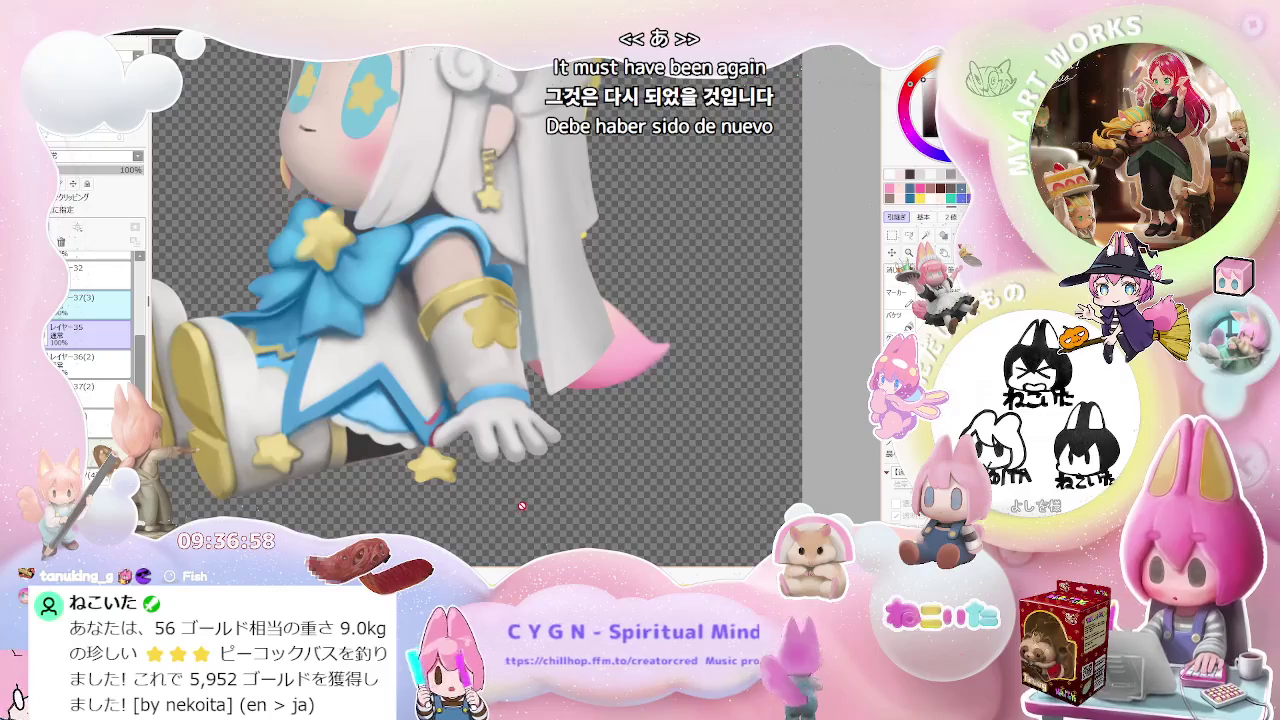
scroll(521, 507, "down", 2)
left_click_drag(339, 477, 528, 441)
mouse_move(303, 430)
left_mouse_down()
mouse_move(402, 445)
mouse_move(393, 502)
mouse_move(331, 386)
left_mouse_up()
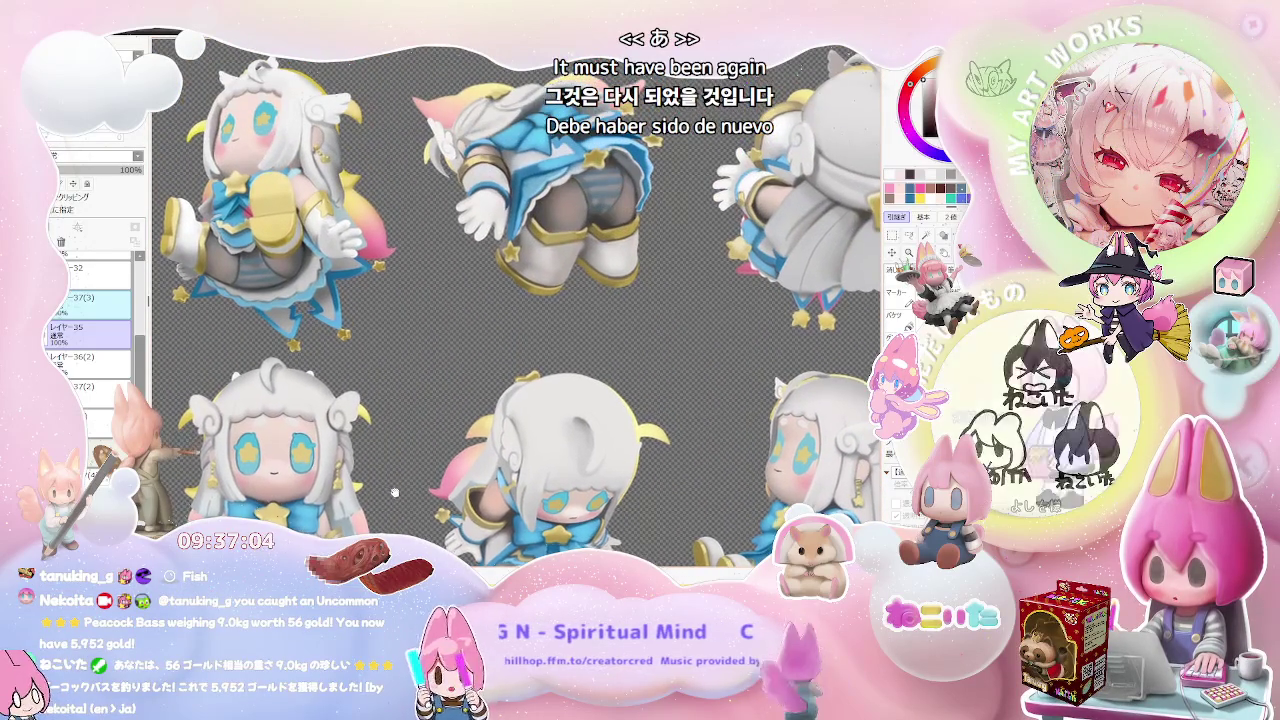
scroll(331, 386, "up", 3)
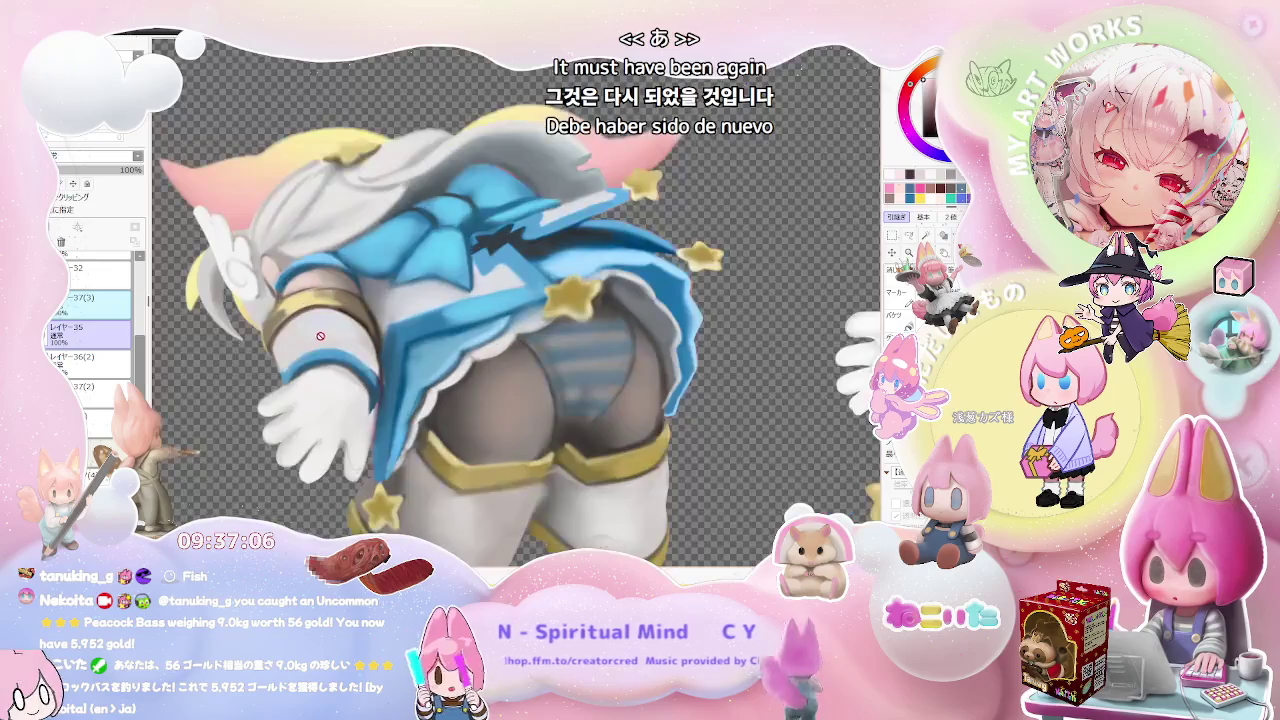
scroll(300, 392, "up", 3)
scroll(270, 398, "up", 2)
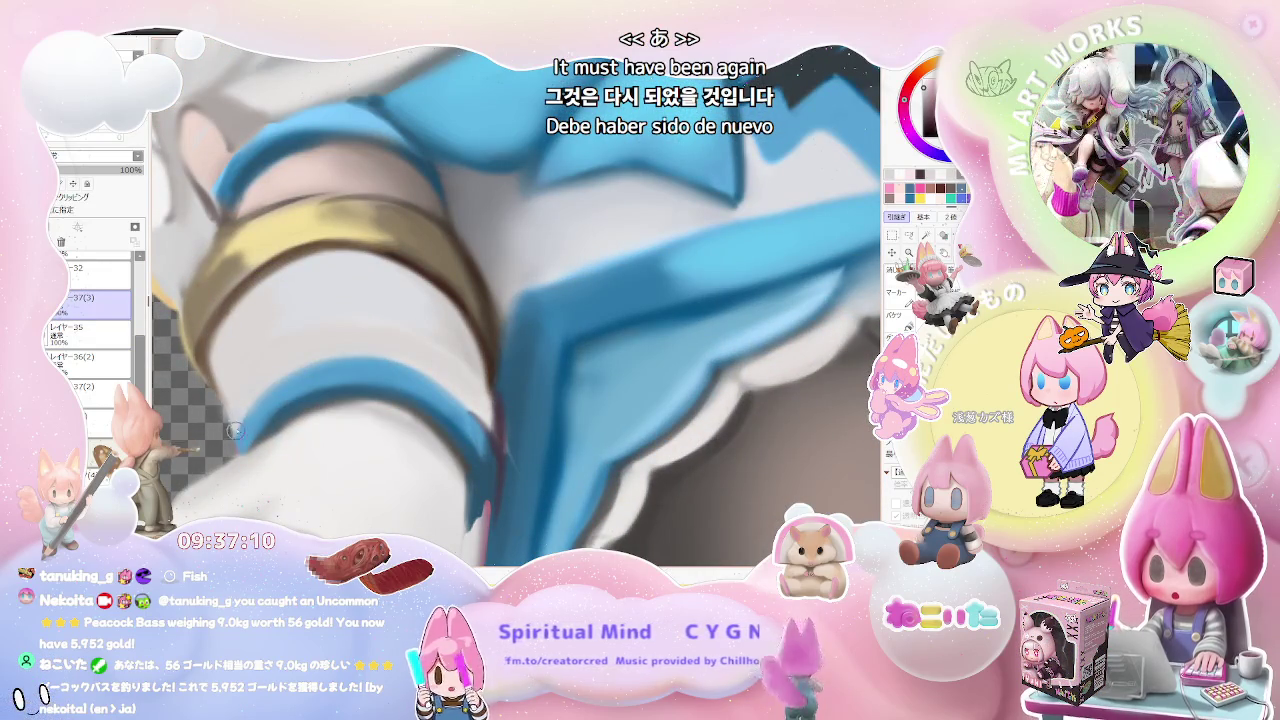
scroll(236, 424, "down", 2)
scroll(393, 355, "down", 3)
scroll(393, 355, "down", 3)
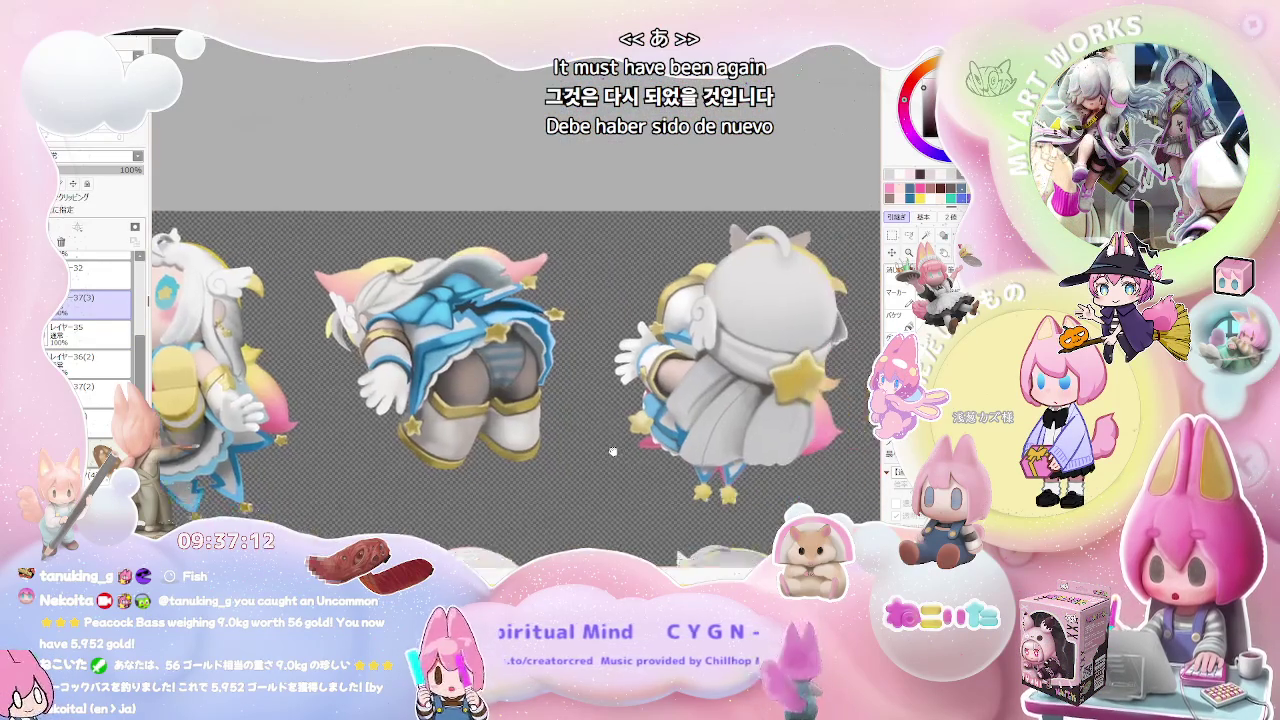
left_click_drag(700, 355, 470, 355)
scroll(503, 355, "up", 3)
scroll(503, 354, "up", 2)
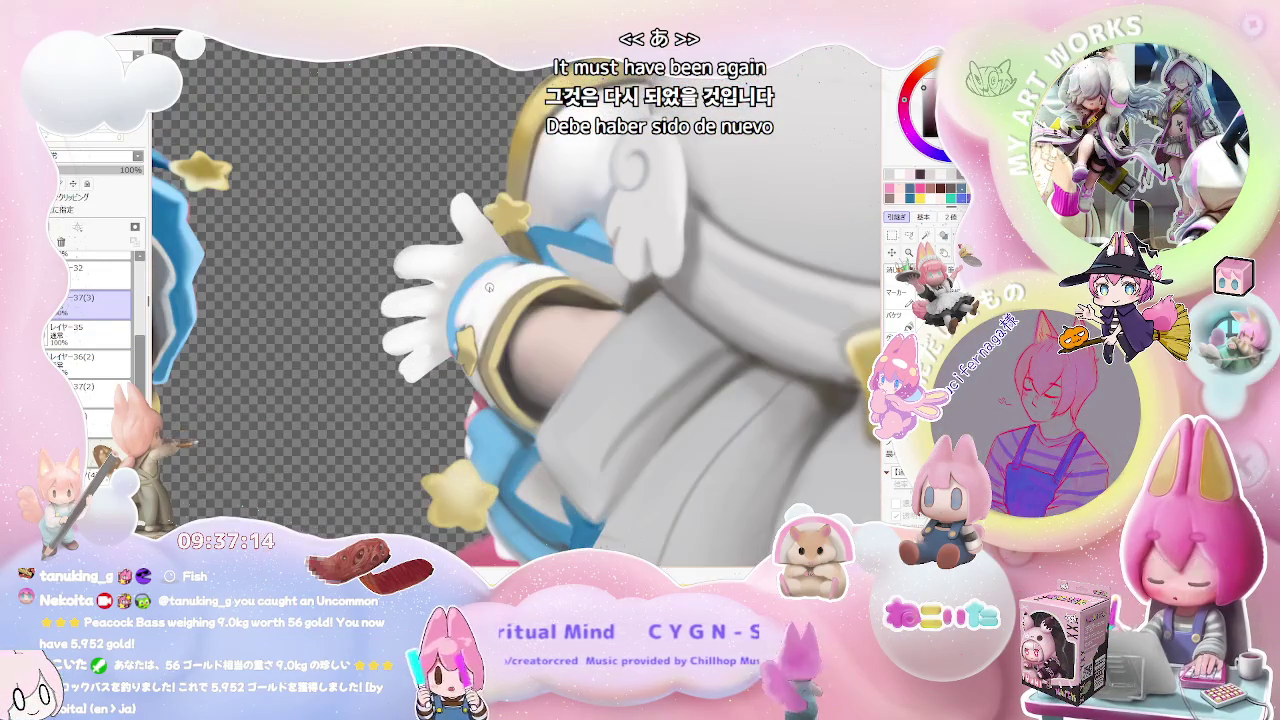
scroll(490, 287, "up", 1)
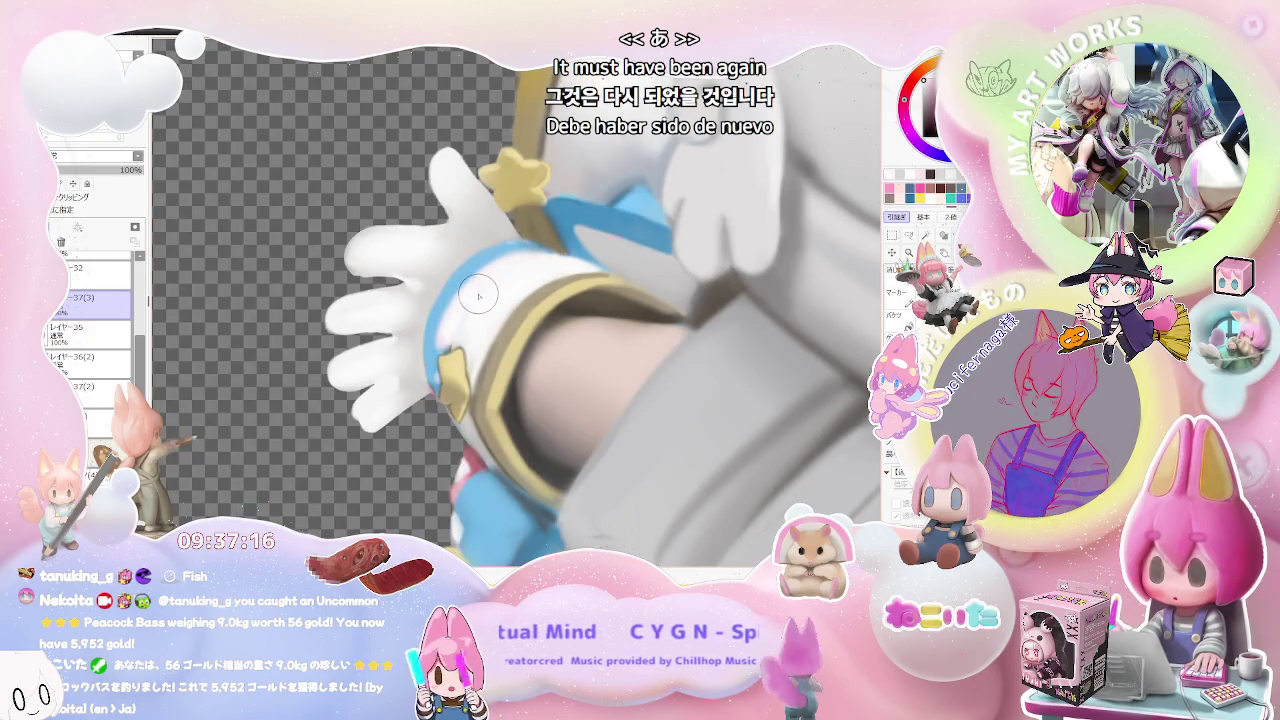
scroll(479, 296, "down", 1)
scroll(485, 300, "down", 1)
scroll(500, 298, "down", 1)
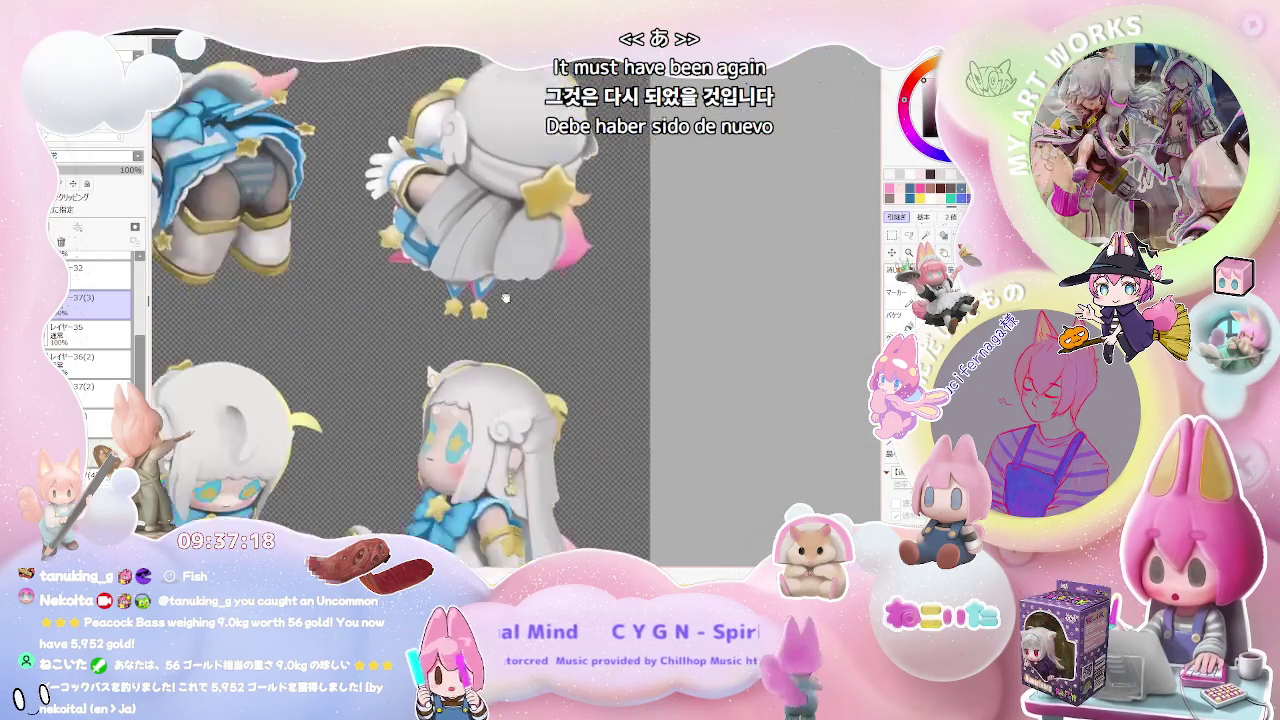
scroll(460, 380, "up", 1)
scroll(430, 400, "up", 1)
scroll(406, 410, "up", 1)
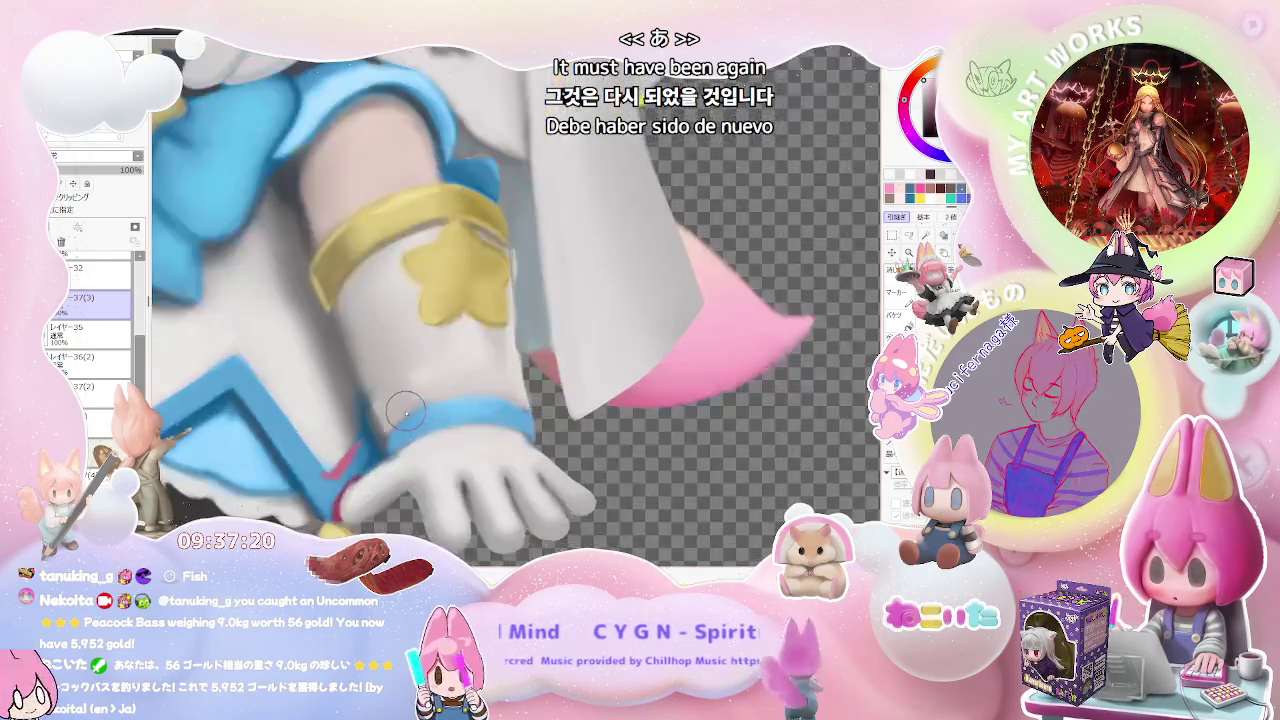
scroll(406, 410, "up", 1)
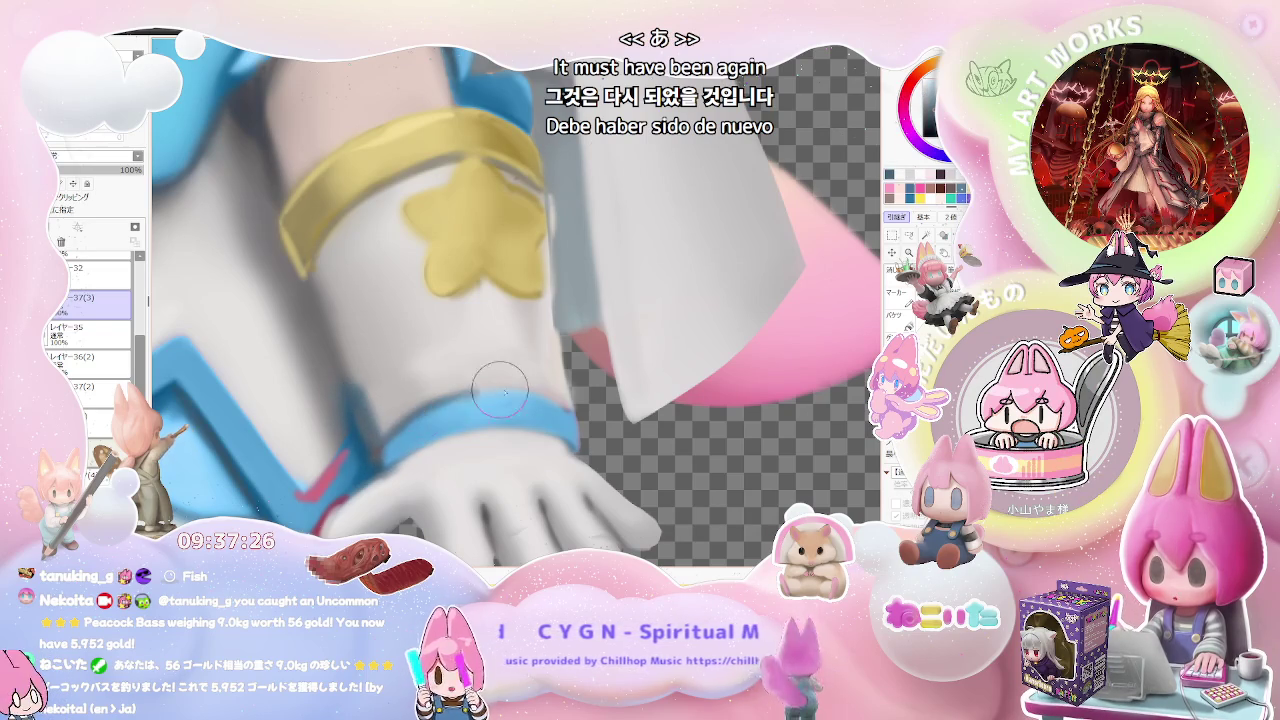
scroll(520, 380, "down", 1)
scroll(540, 360, "down", 1)
scroll(563, 341, "down", 1)
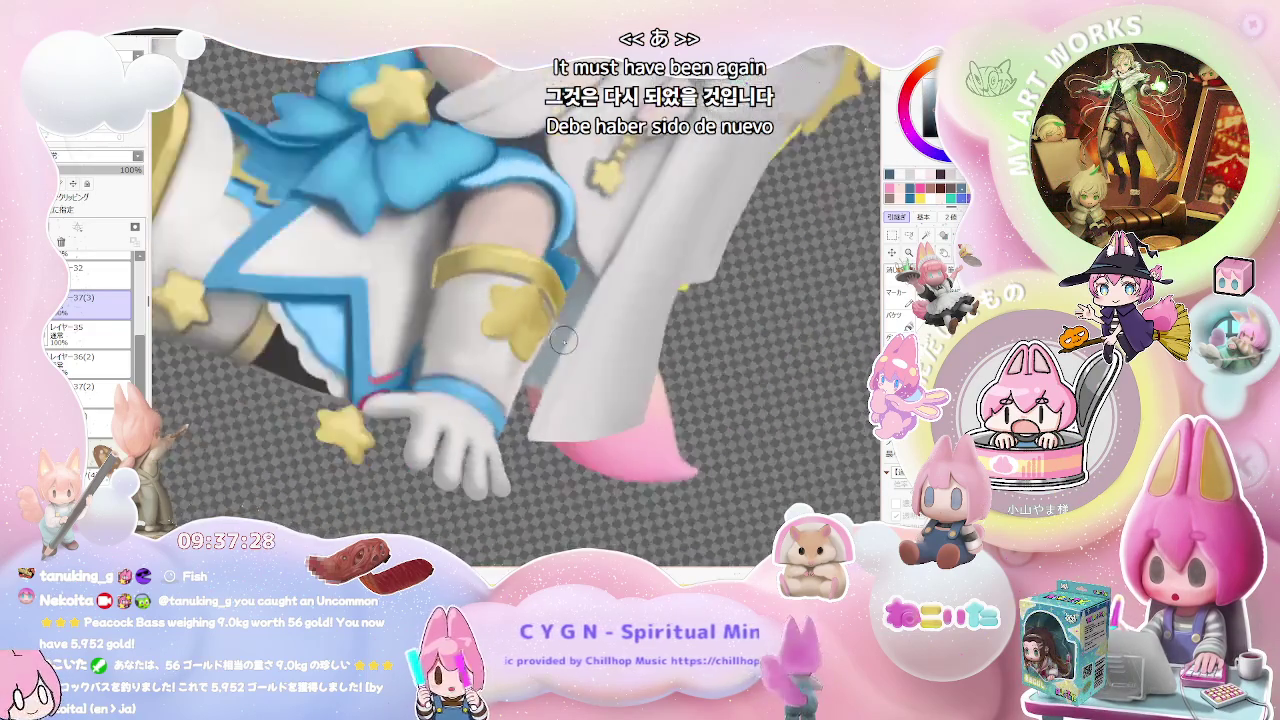
scroll(563, 341, "up", 2)
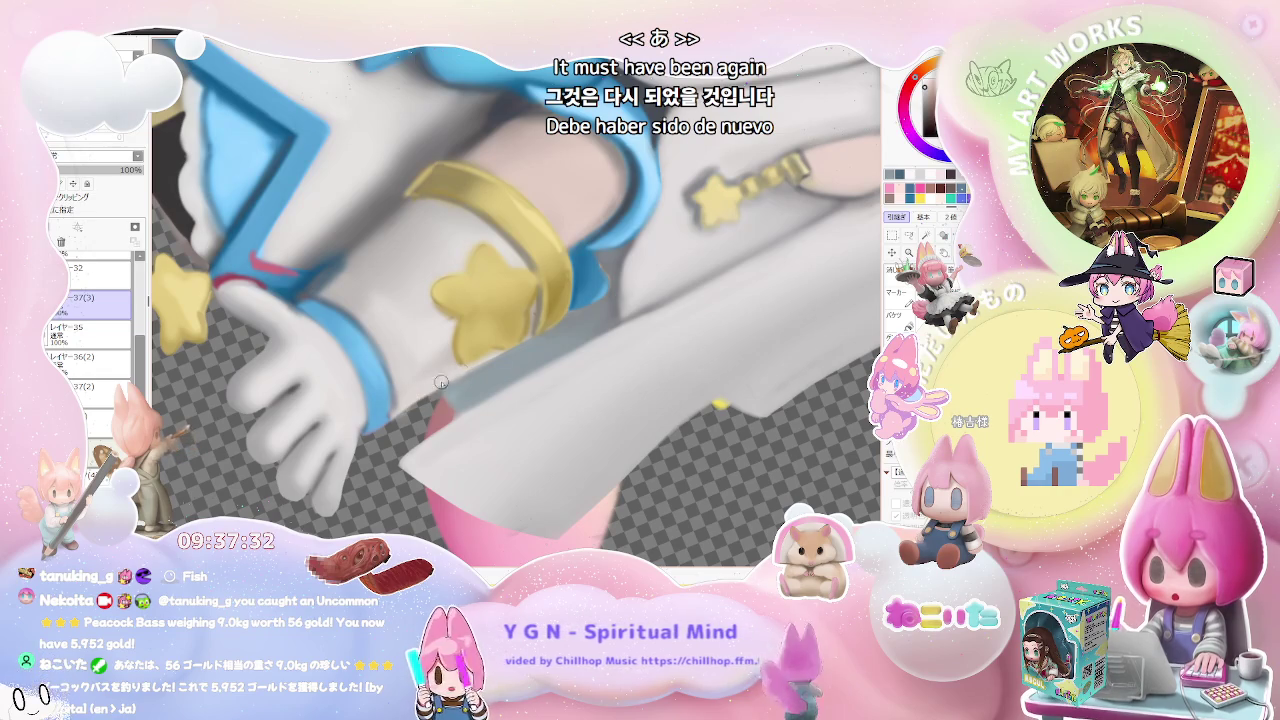
scroll(440, 382, "down", 1)
scroll(443, 400, "down", 2)
scroll(446, 420, "down", 1)
scroll(451, 452, "down", 1)
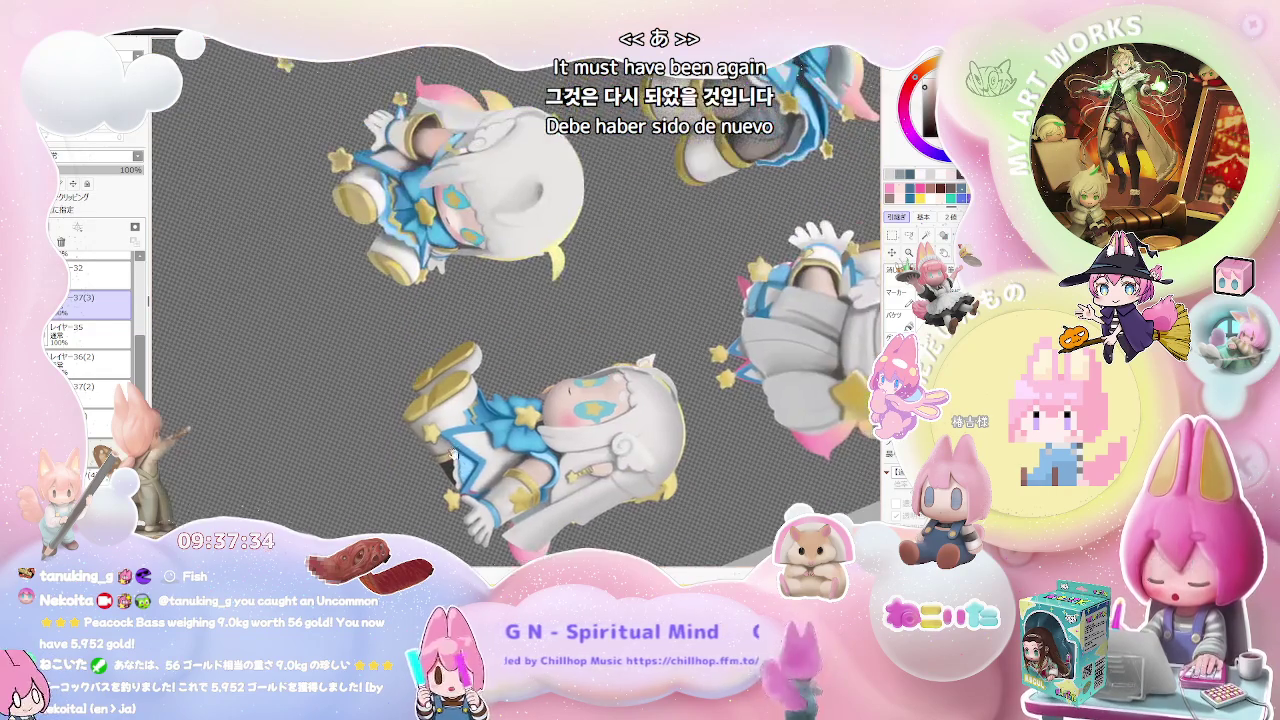
- Zoom in and out across the six views to inspect the white-haired chibi figure up close
scroll(445, 430, "up", 1)
scroll(430, 390, "up", 1)
scroll(412, 340, "up", 2)
scroll(396, 295, "up", 2)
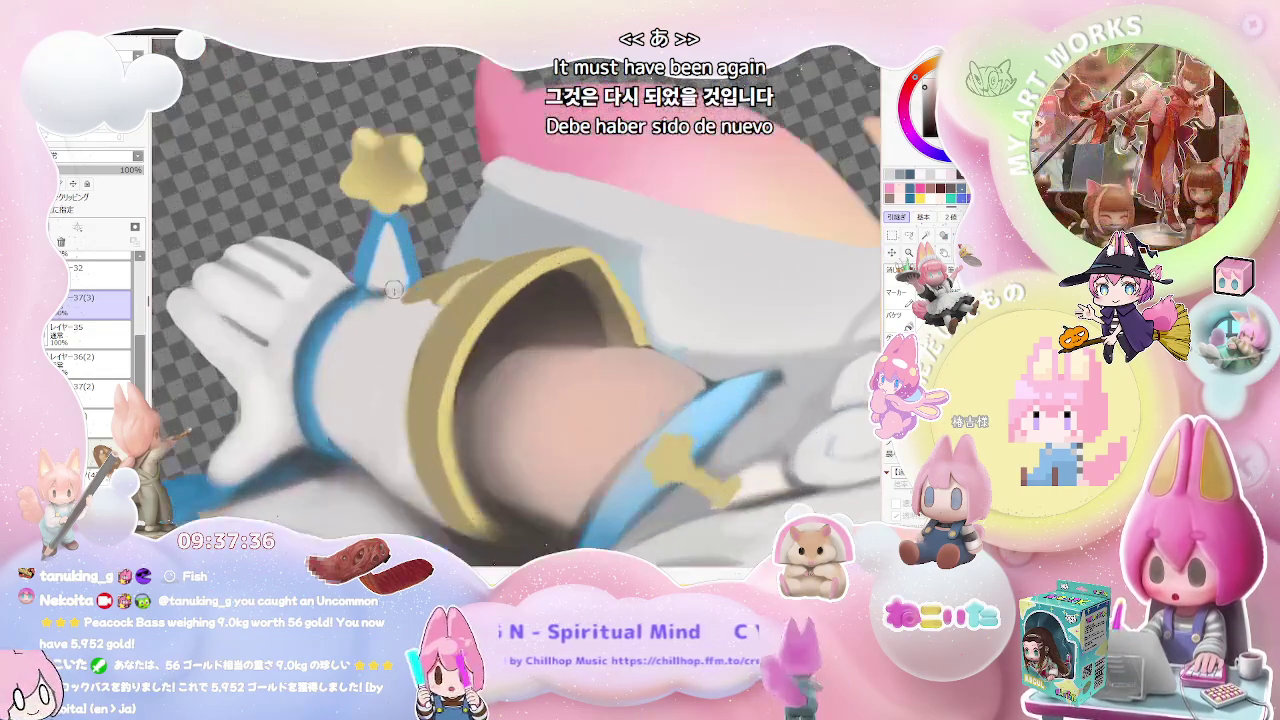
scroll(394, 289, "up", 1)
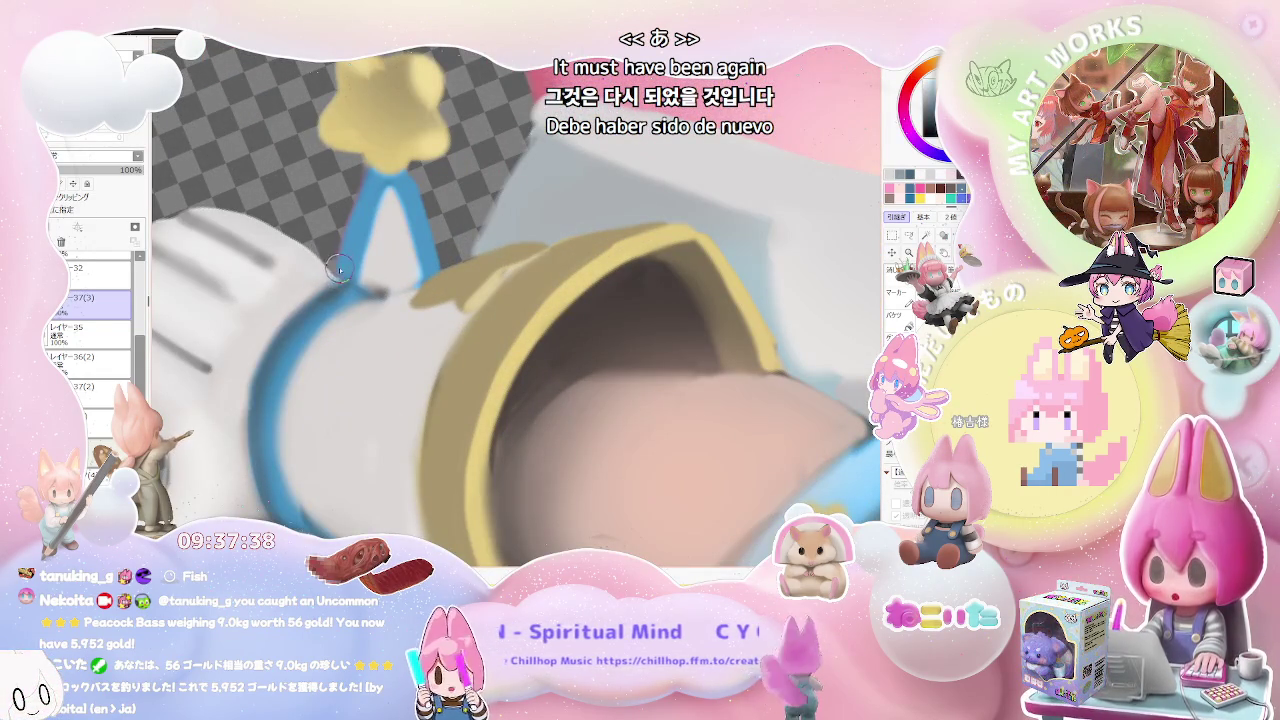
scroll(400, 302, "down", 1)
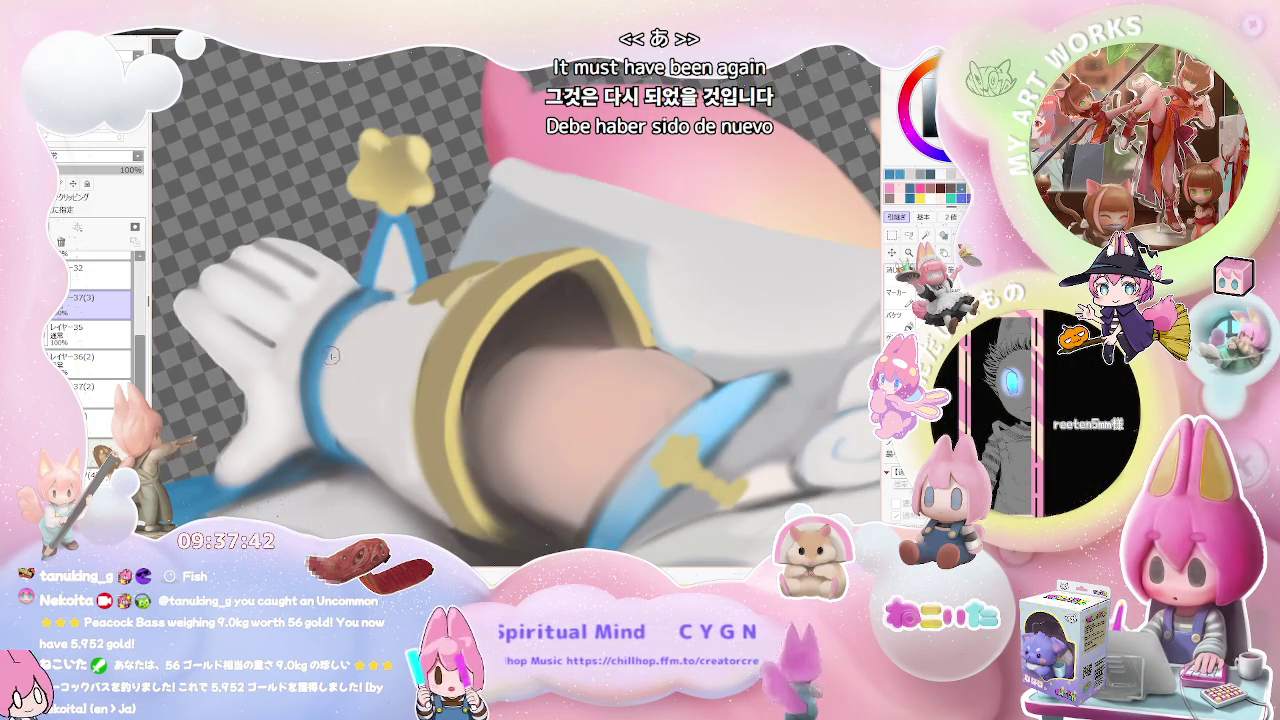
scroll(350, 438, "down", 2)
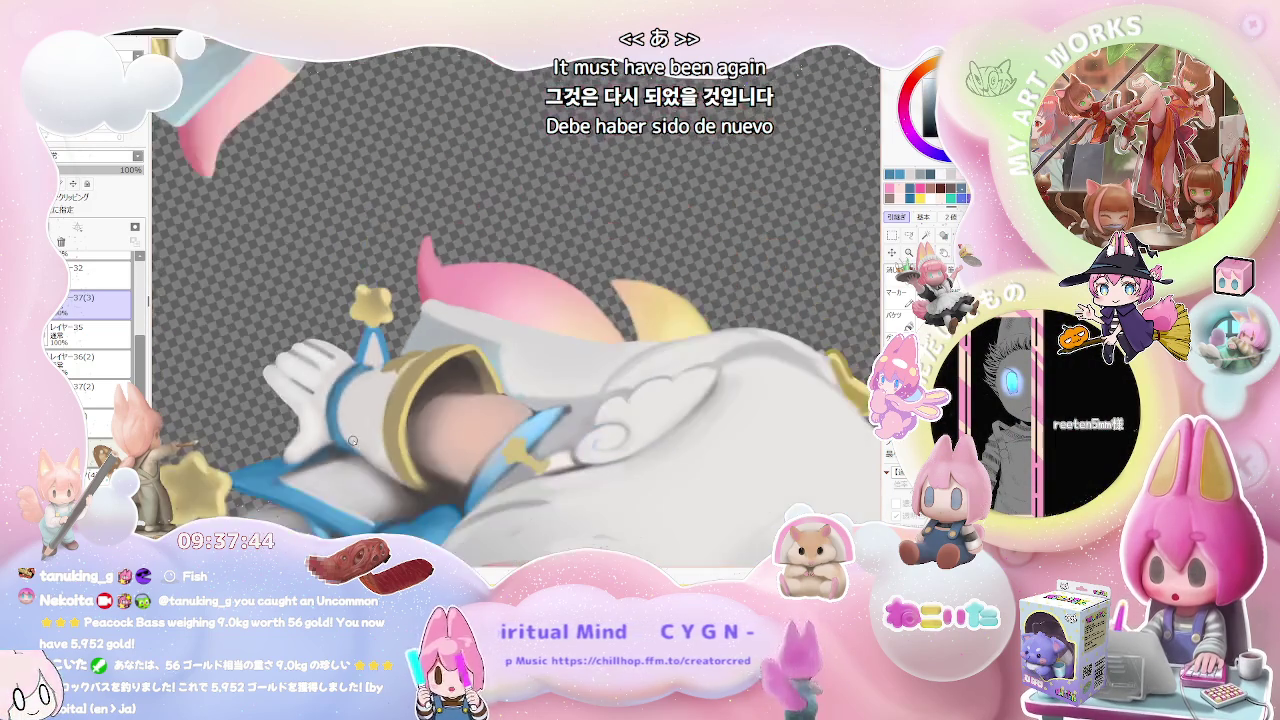
scroll(352, 440, "down", 2)
scroll(330, 410, "down", 1)
scroll(300, 370, "up", 2)
scroll(283, 347, "up", 2)
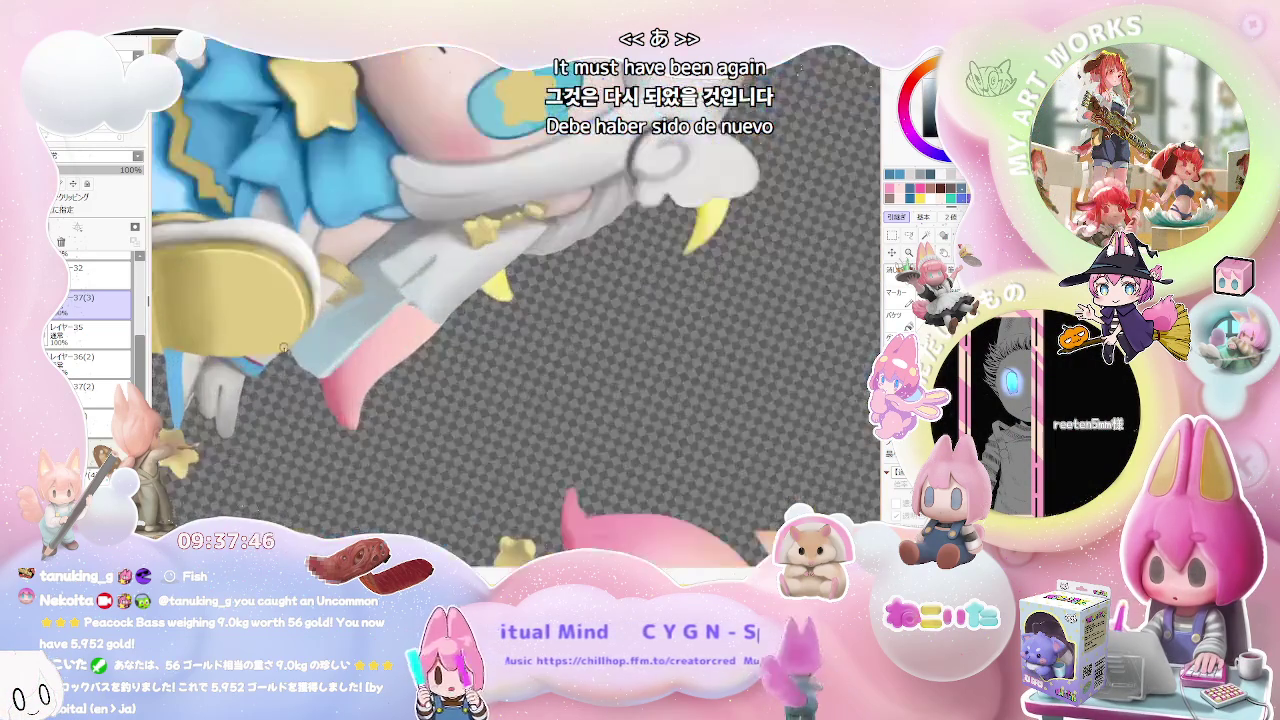
scroll(283, 347, "up", 2)
scroll(200, 345, "up", 1)
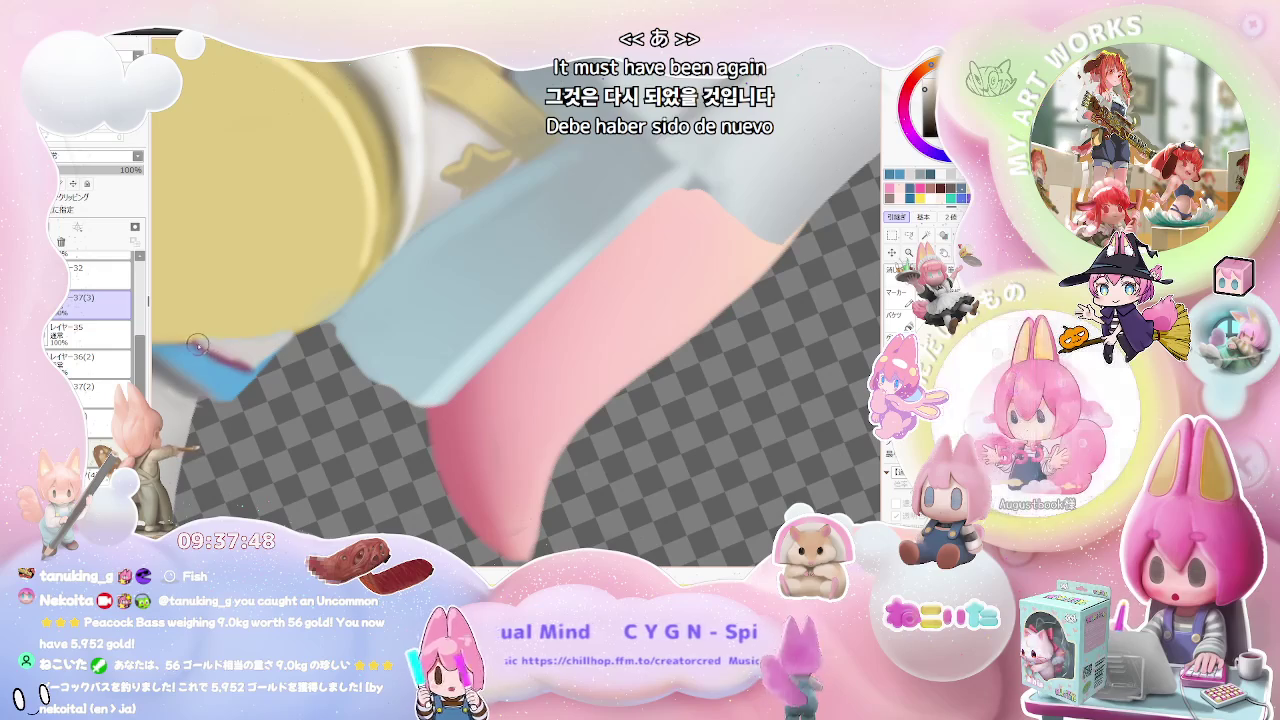
scroll(236, 359, "down", 1)
scroll(280, 310, "down", 1)
scroll(319, 261, "down", 1)
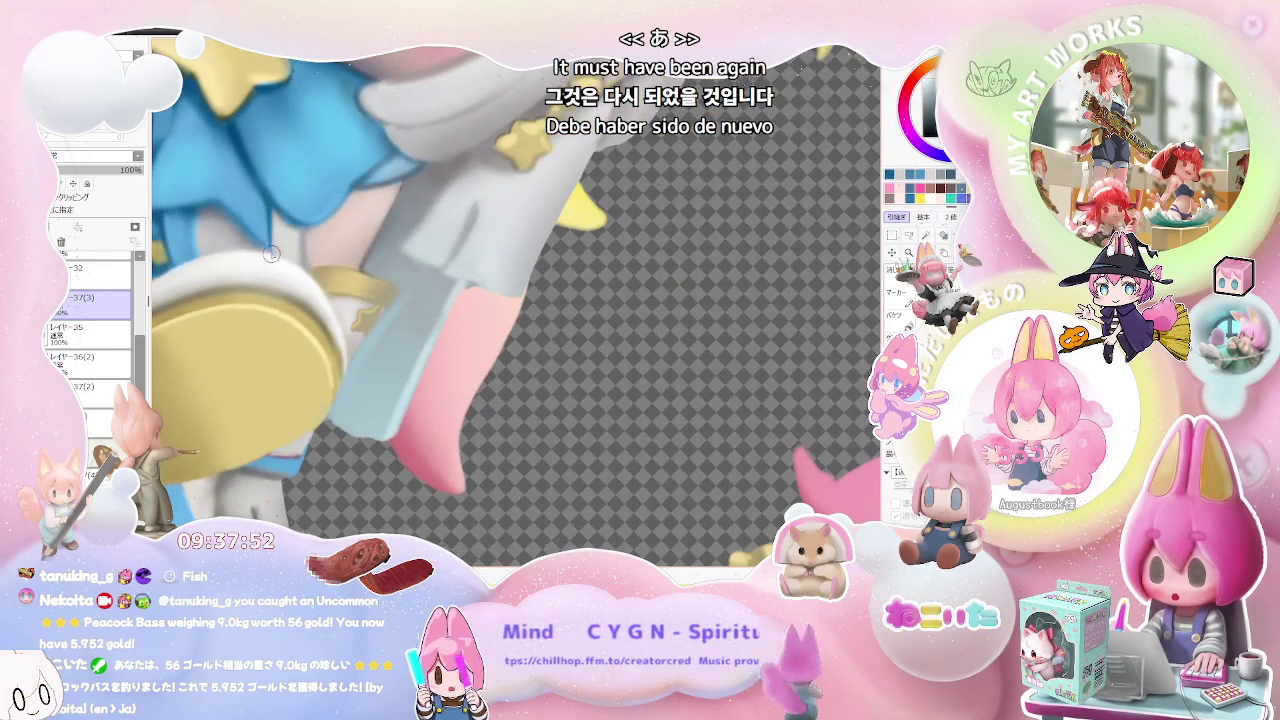
scroll(270, 254, "down", 2)
scroll(391, 416, "up", 2)
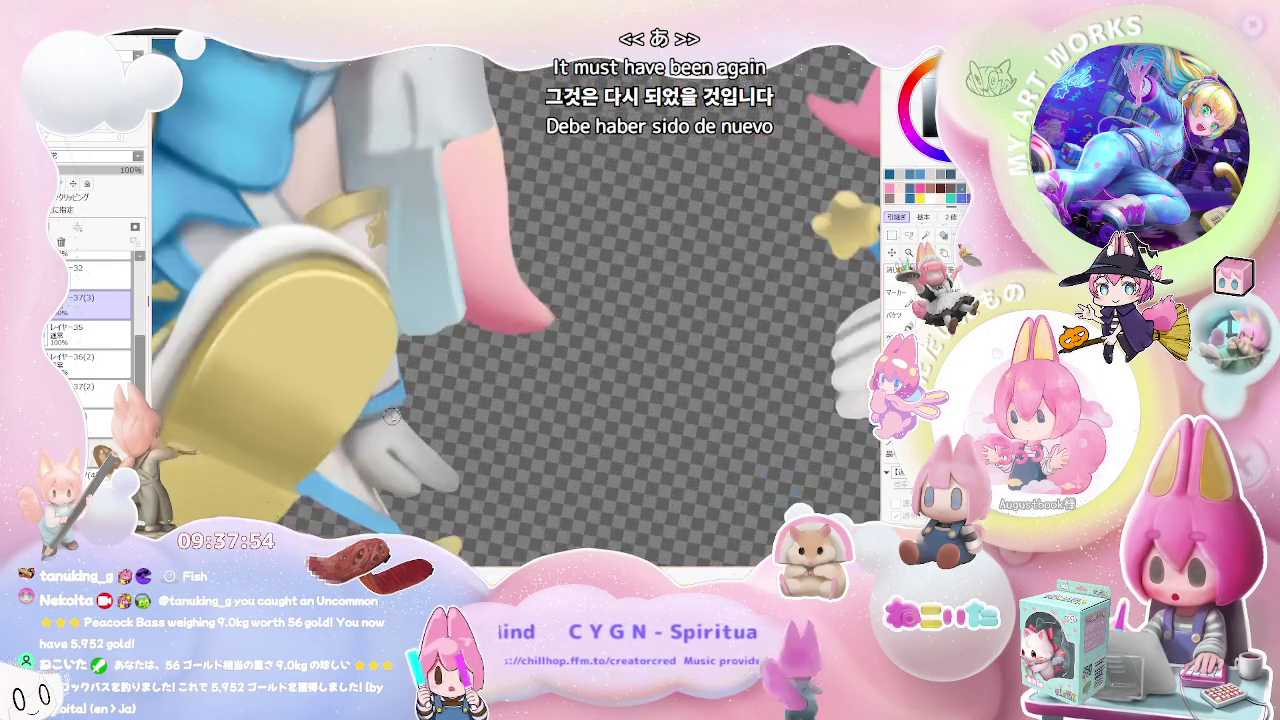
scroll(391, 416, "up", 1)
scroll(411, 367, "up", 1)
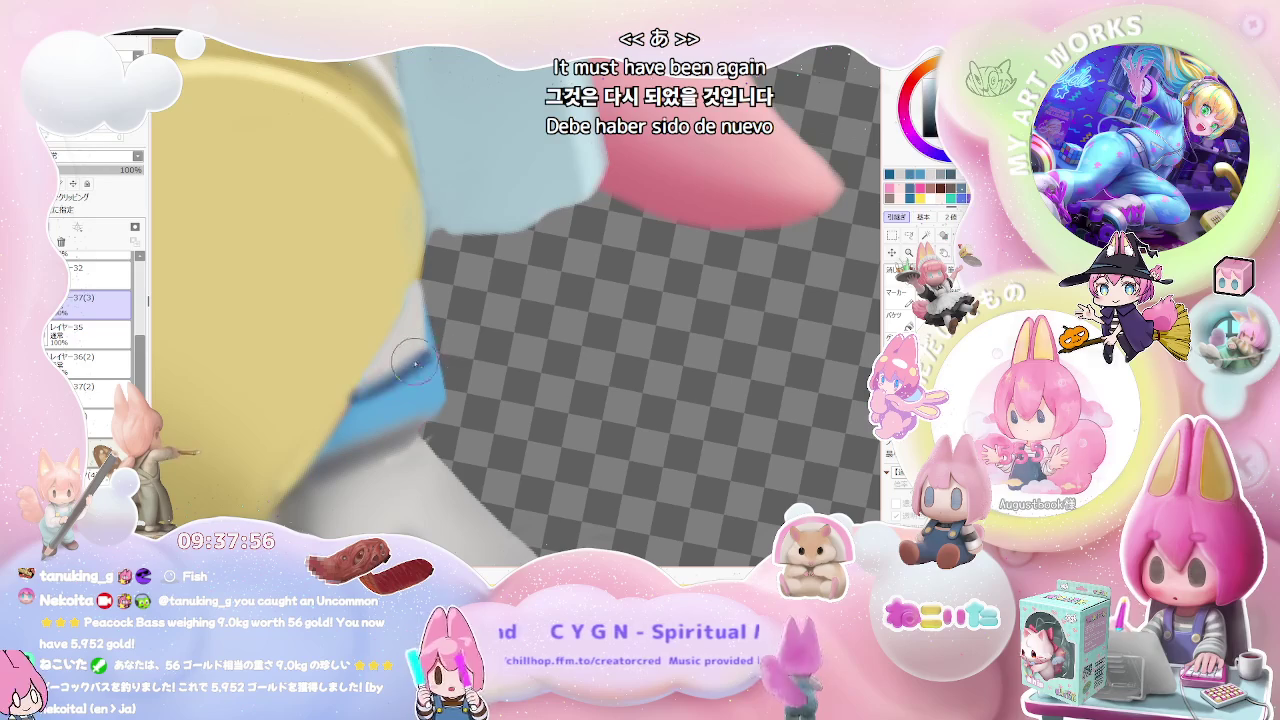
scroll(428, 348, "down", 1)
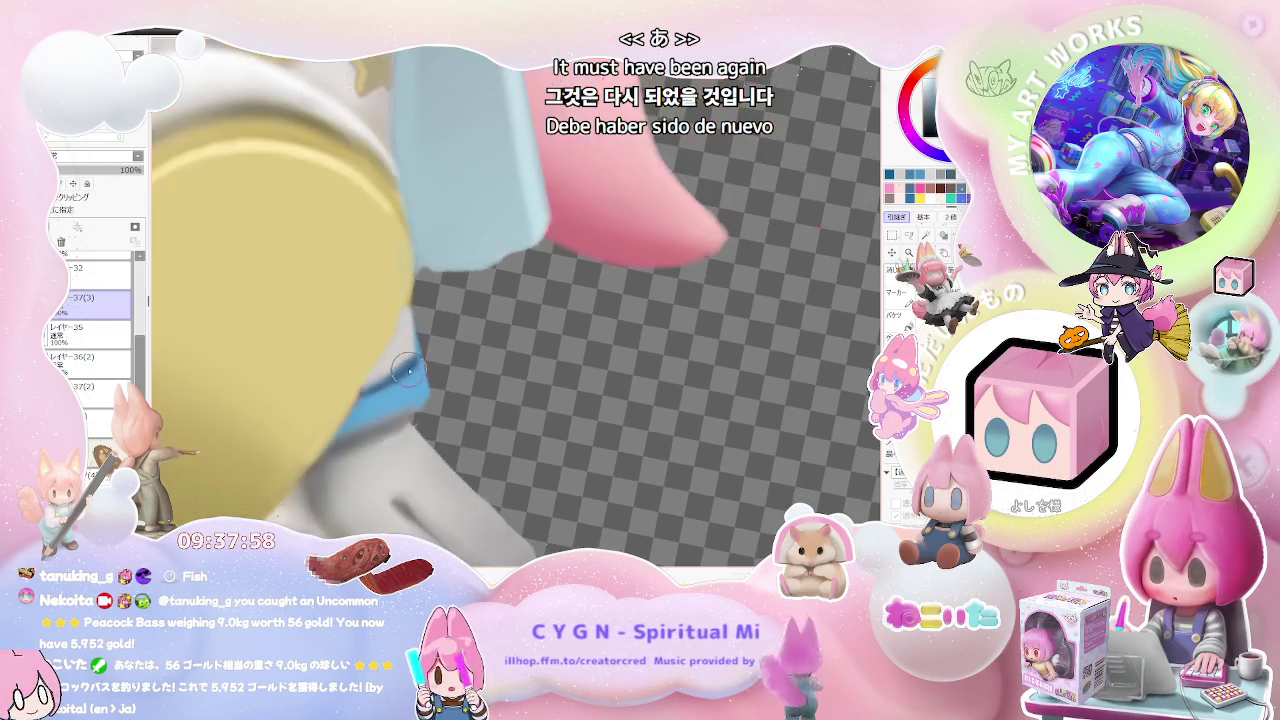
scroll(420, 355, "down", 1)
scroll(410, 364, "down", 1)
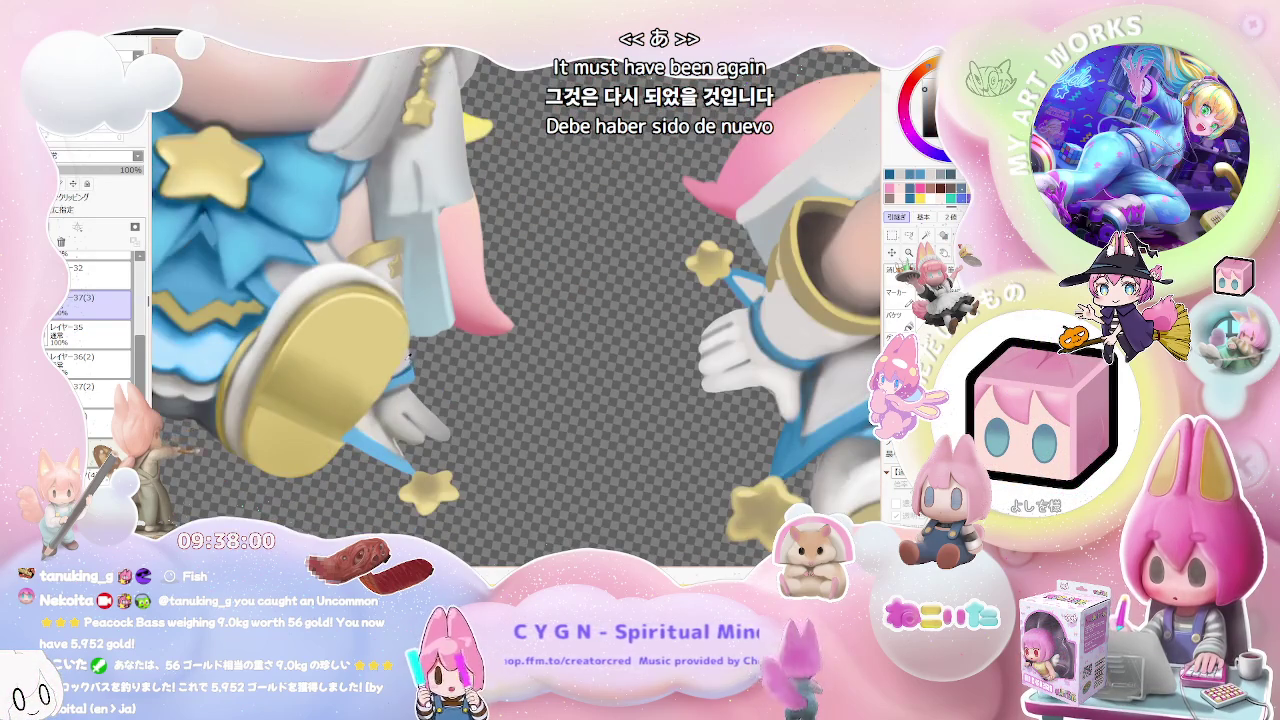
scroll(408, 354, "up", 1)
scroll(404, 356, "up", 1)
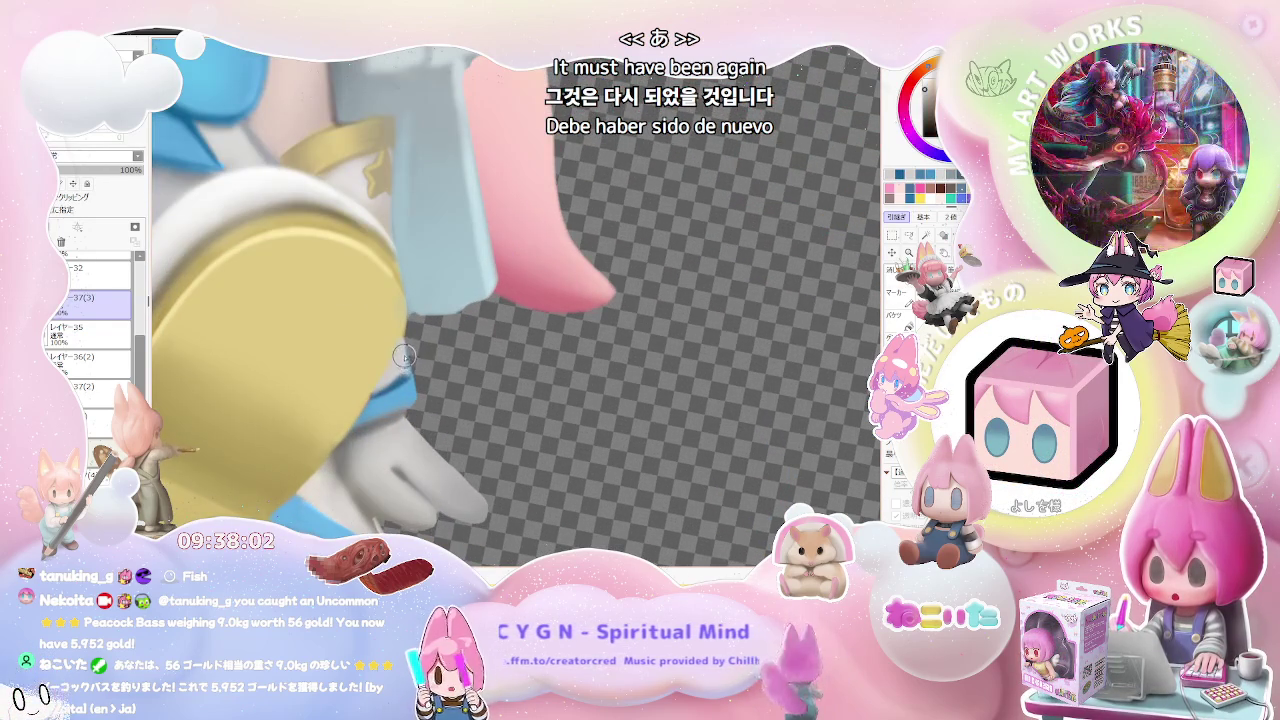
scroll(406, 371, "down", 1)
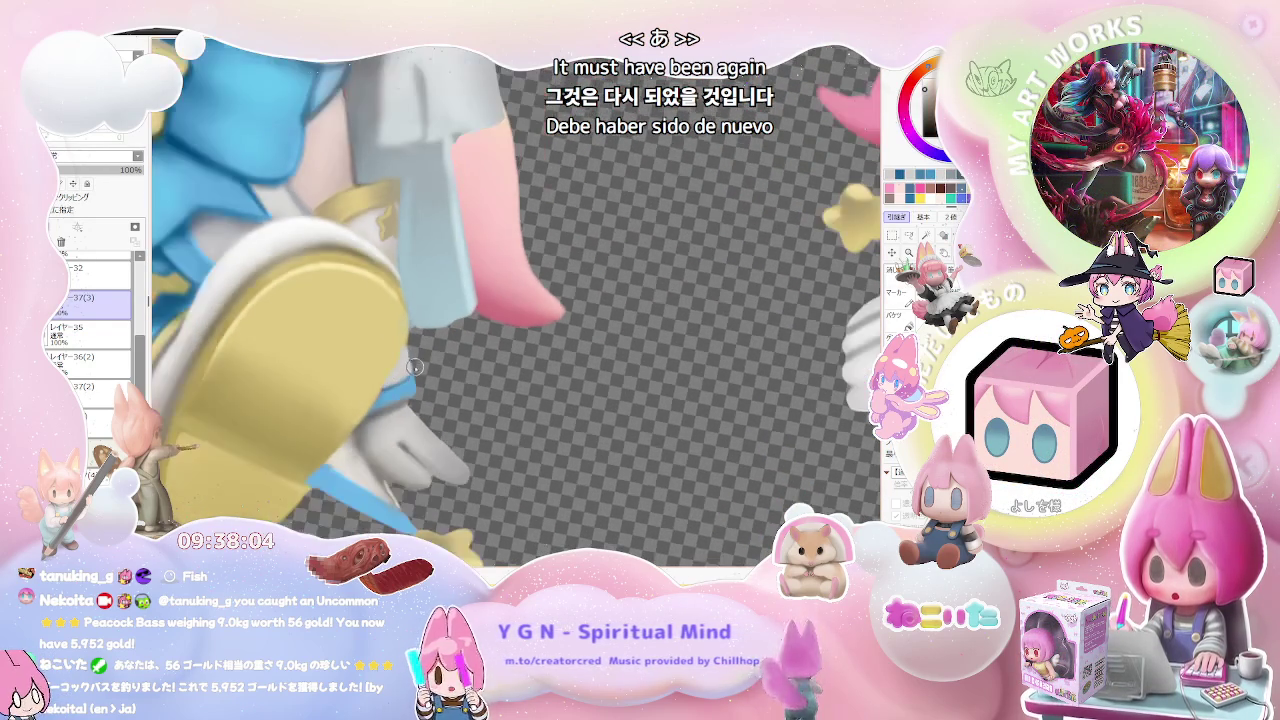
scroll(412, 368, "down", 1)
scroll(420, 365, "down", 2)
scroll(431, 360, "down", 1)
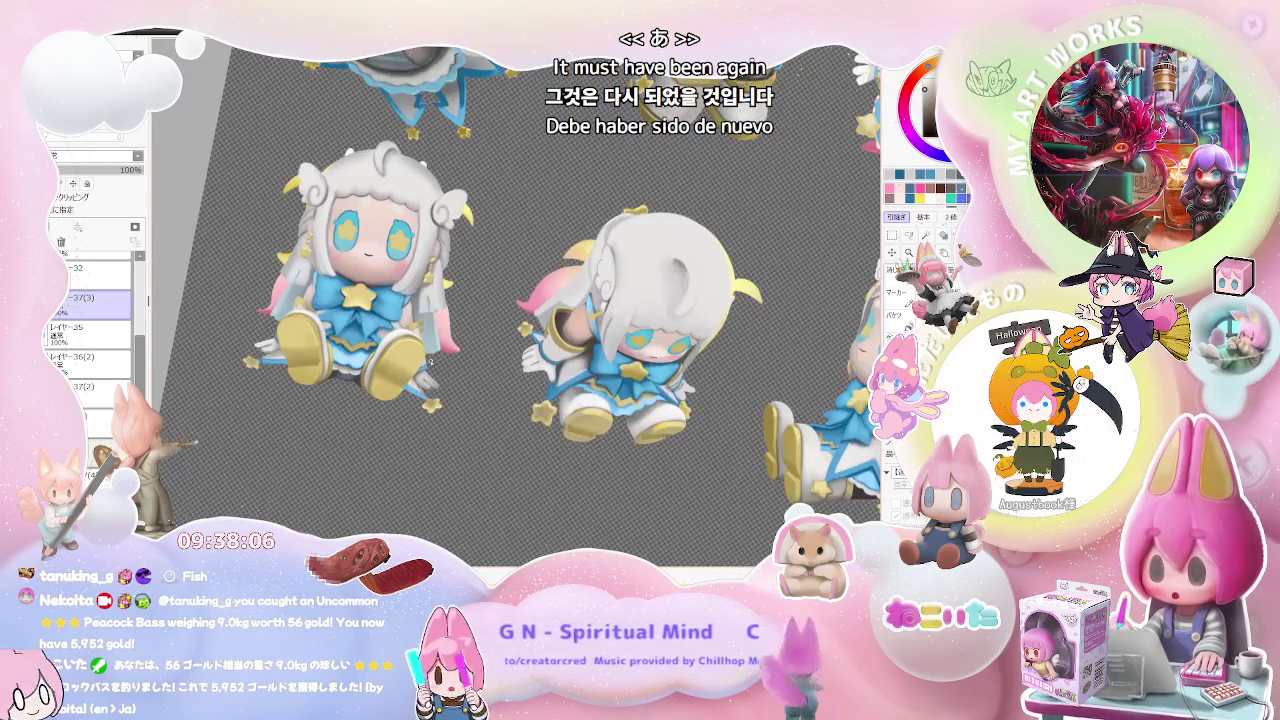
scroll(431, 360, "down", 1)
scroll(431, 362, "up", 1)
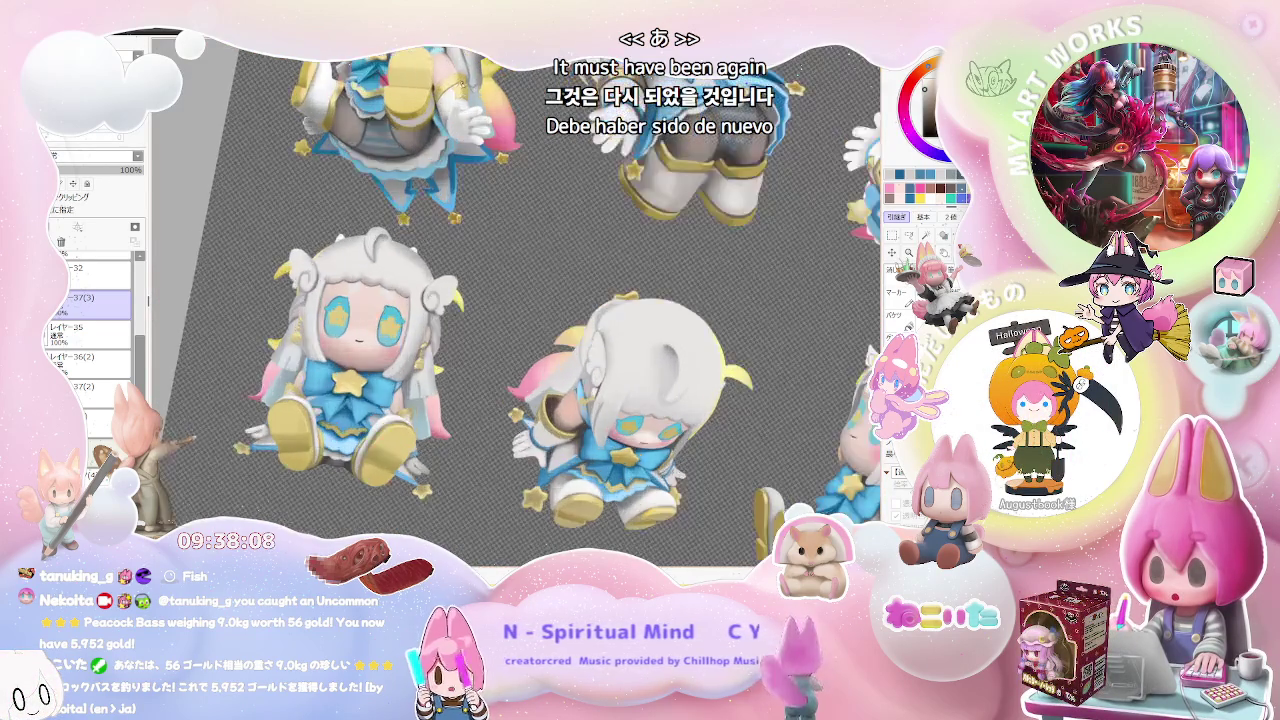
scroll(461, 104, "up", 3)
scroll(537, 142, "up", 1)
scroll(453, 289, "up", 1)
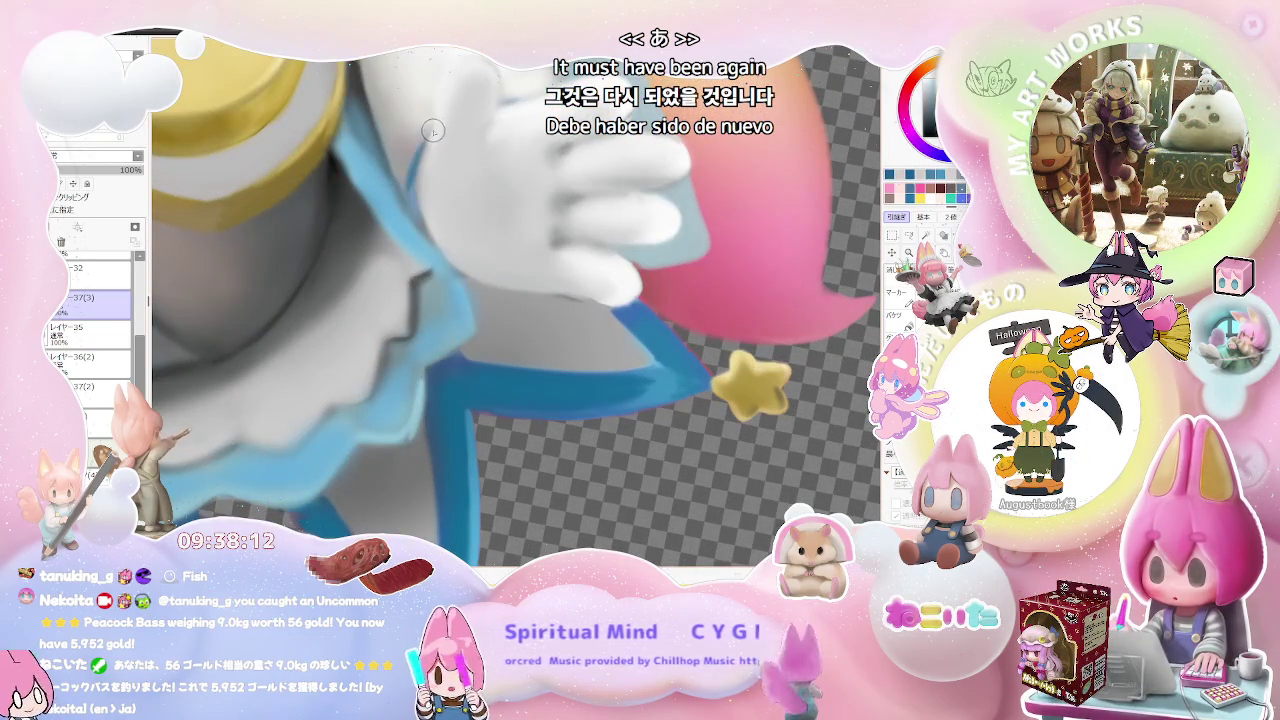
- Delete the レイヤー35 layer from the reference sheet's Layer palette
scroll(440, 200, "down", 1)
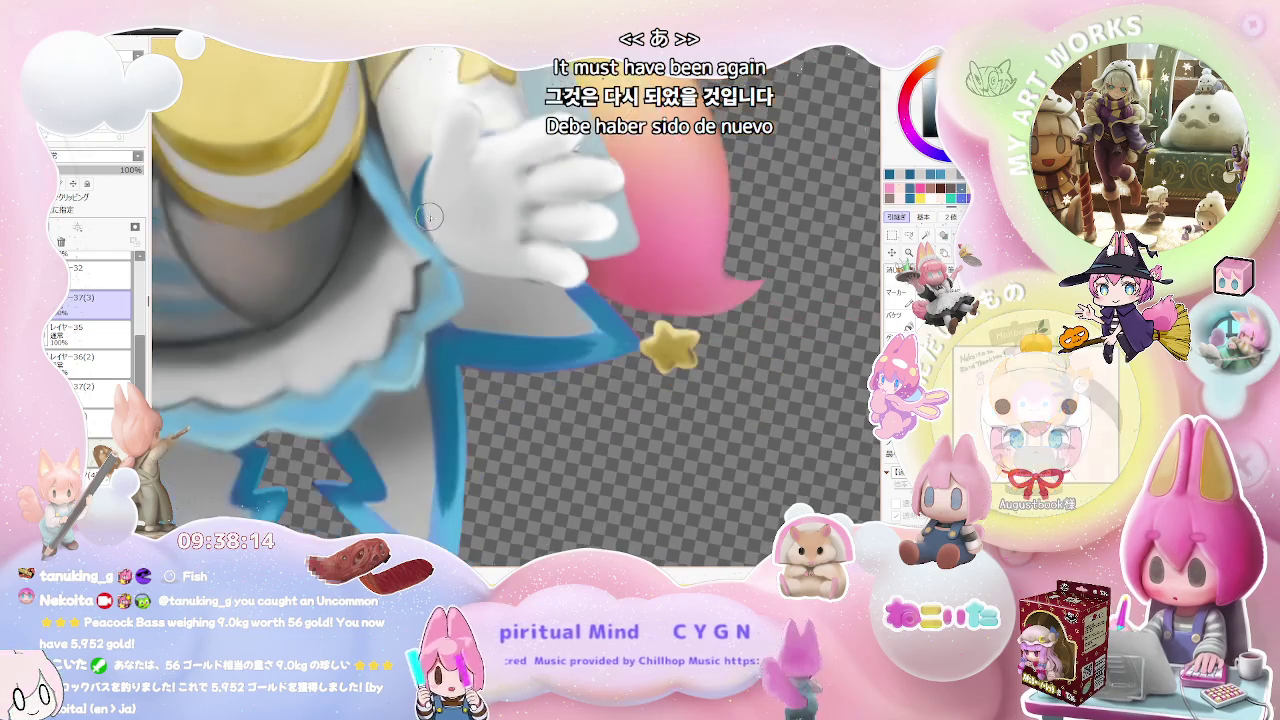
scroll(450, 196, "down", 1)
scroll(452, 194, "down", 1)
scroll(452, 220, "down", 1)
scroll(697, 361, "down", 1)
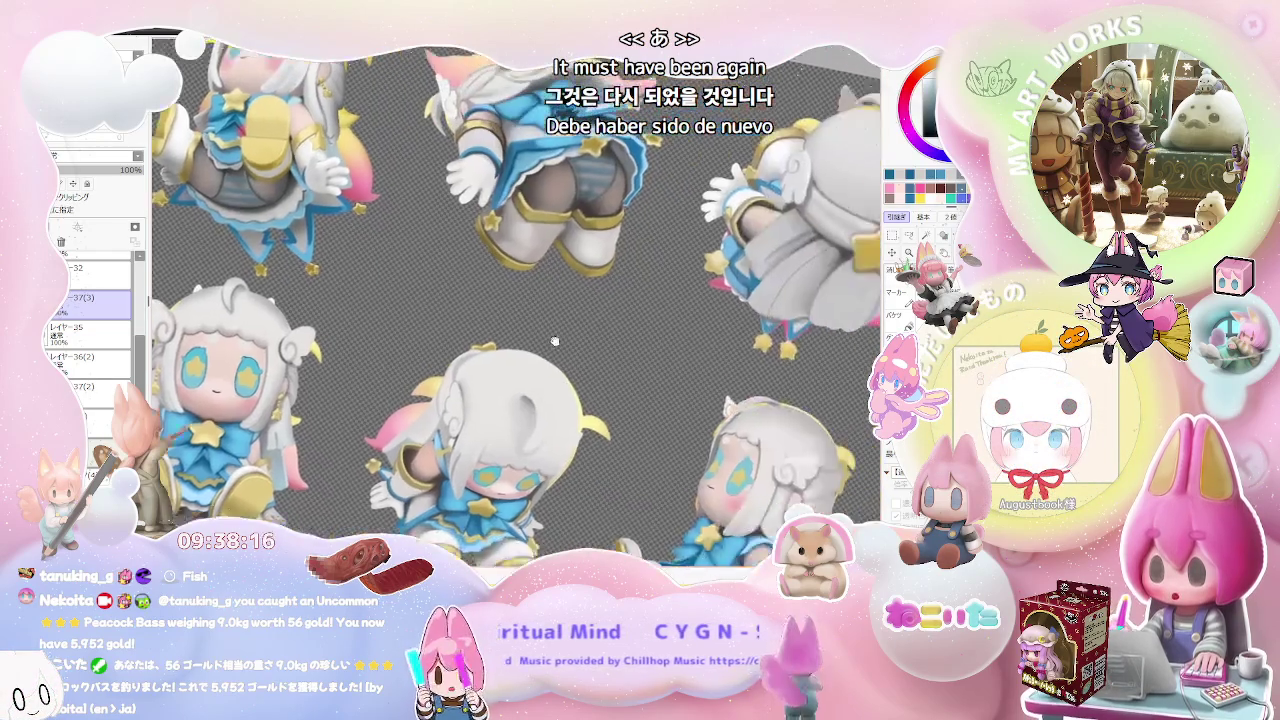
scroll(434, 396, "down", 1)
scroll(436, 411, "down", 2)
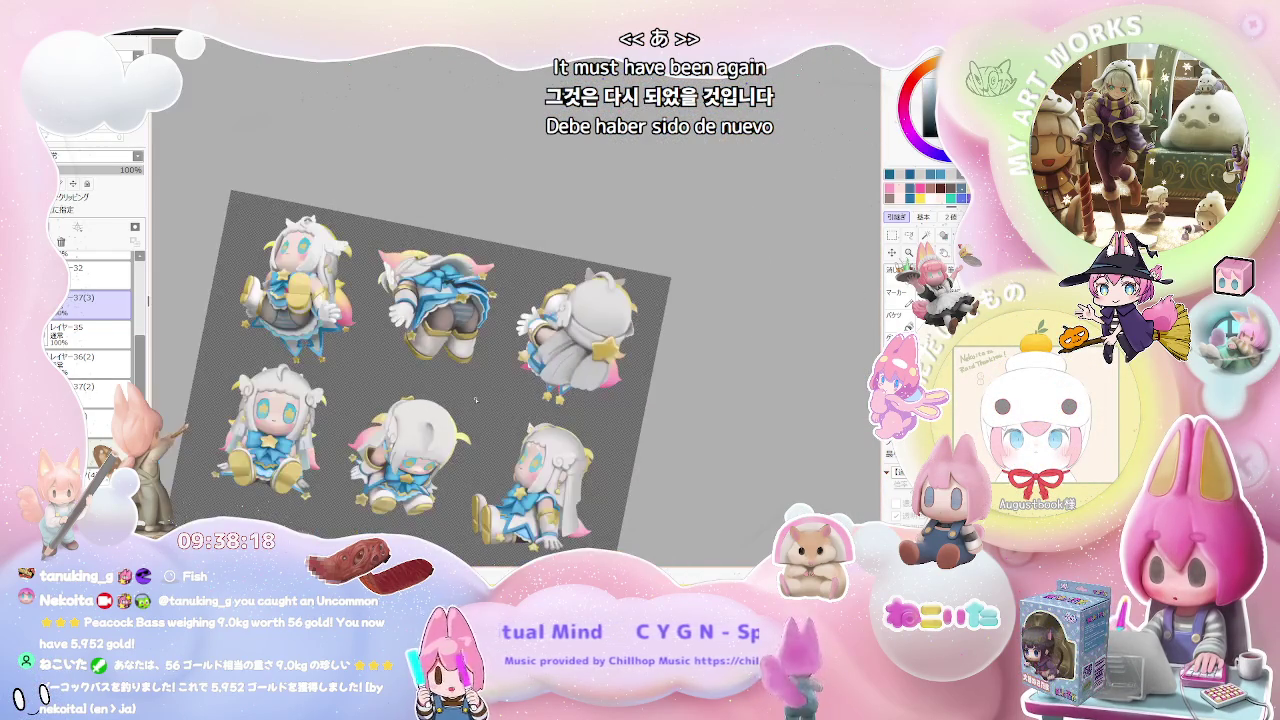
scroll(460, 405, "down", 1)
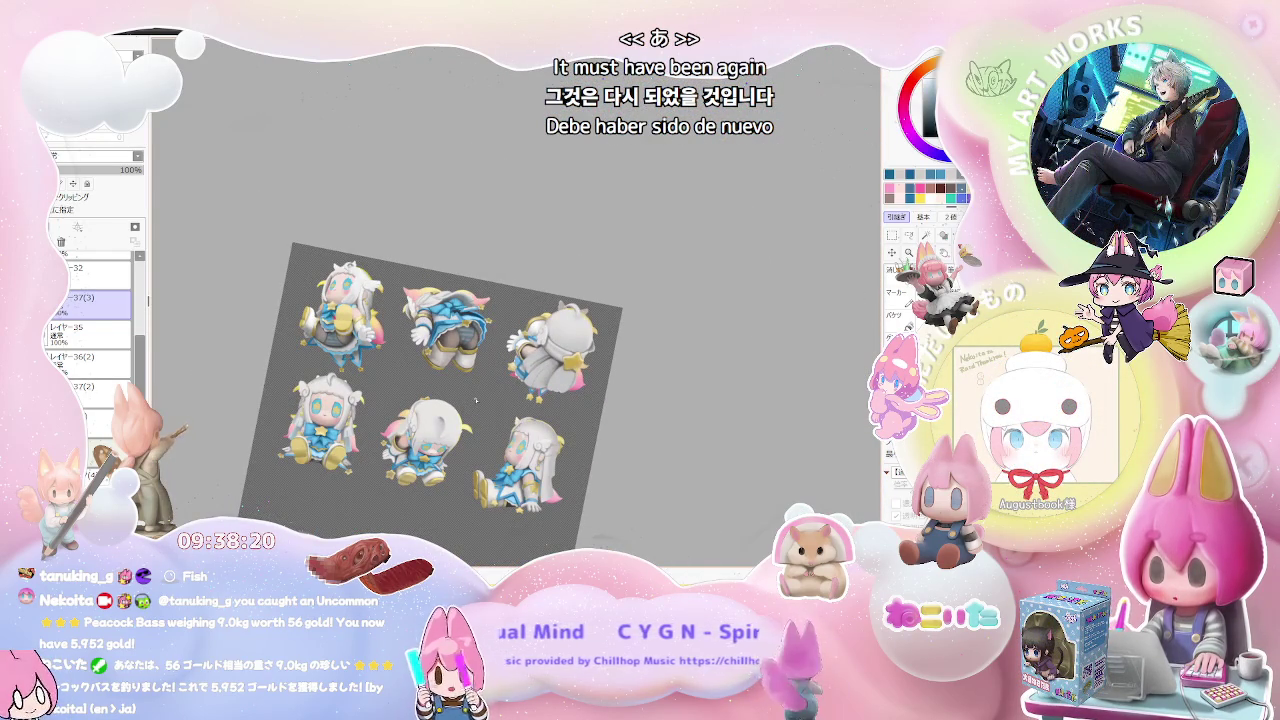
left_click_drag(93, 335, 104, 330)
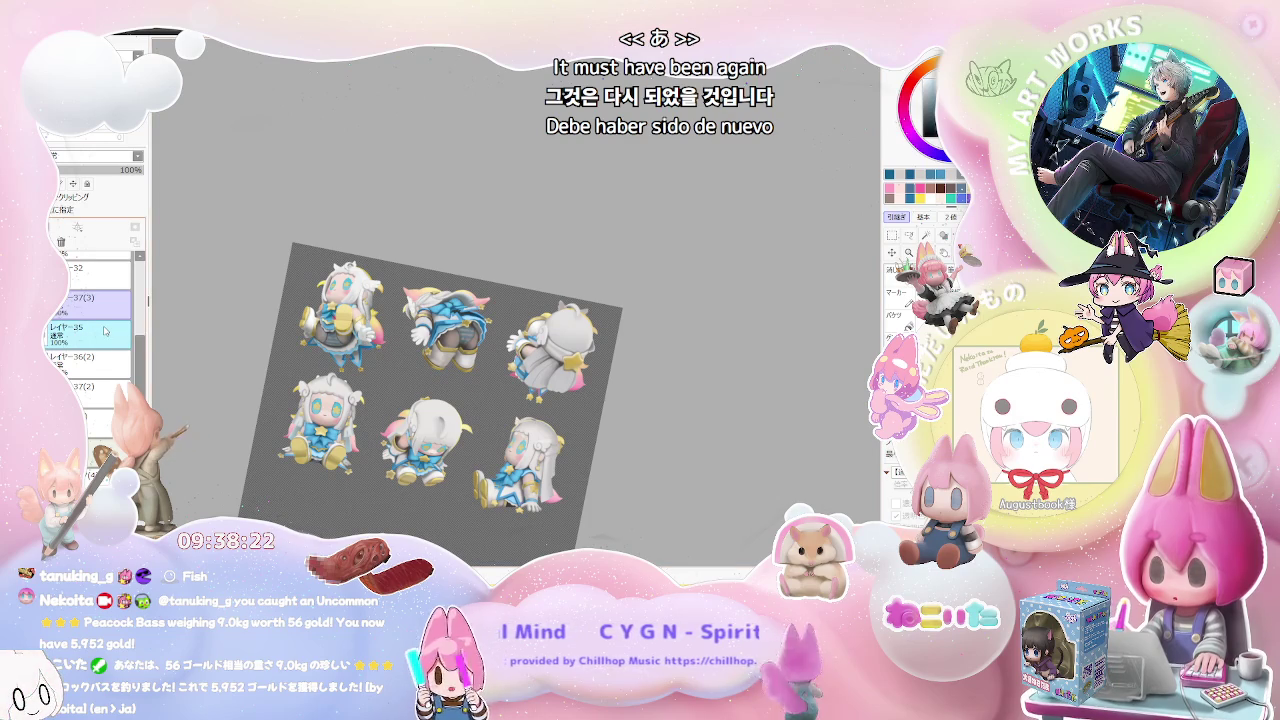
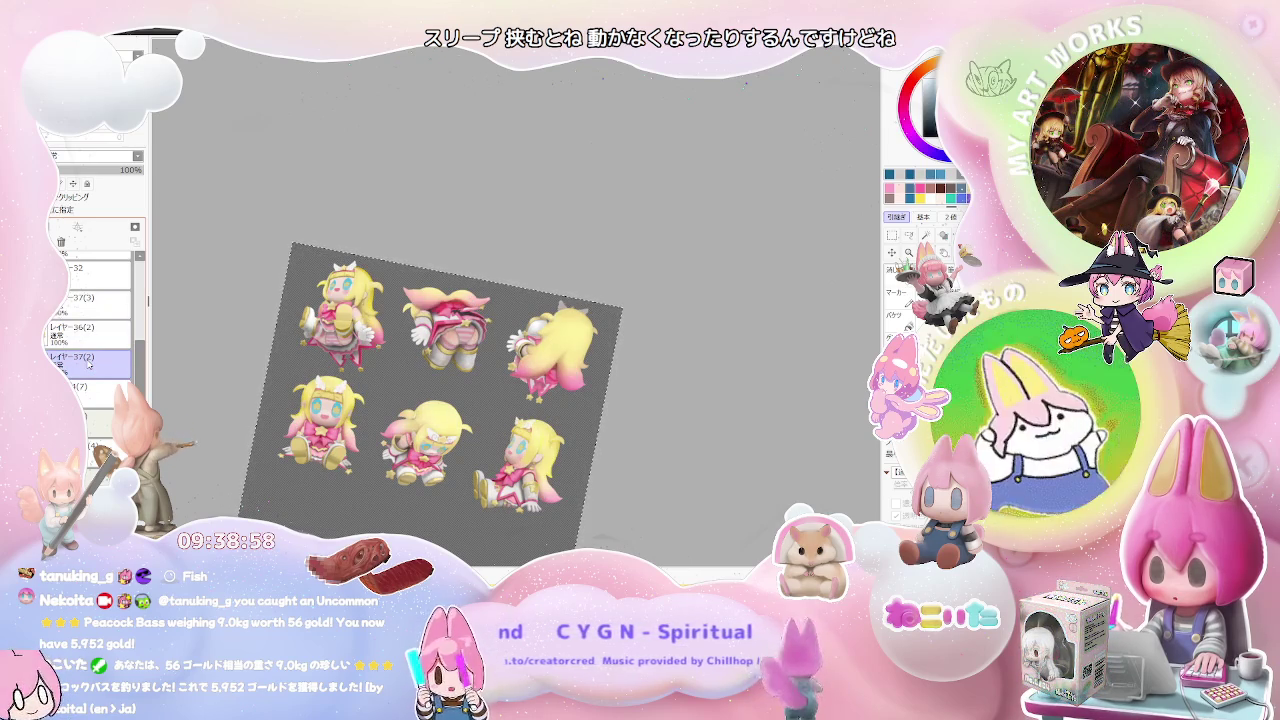
- Select layer レイヤー36(2) and zoom in on the blue eye with the view tilted slightly
left_click(85, 330)
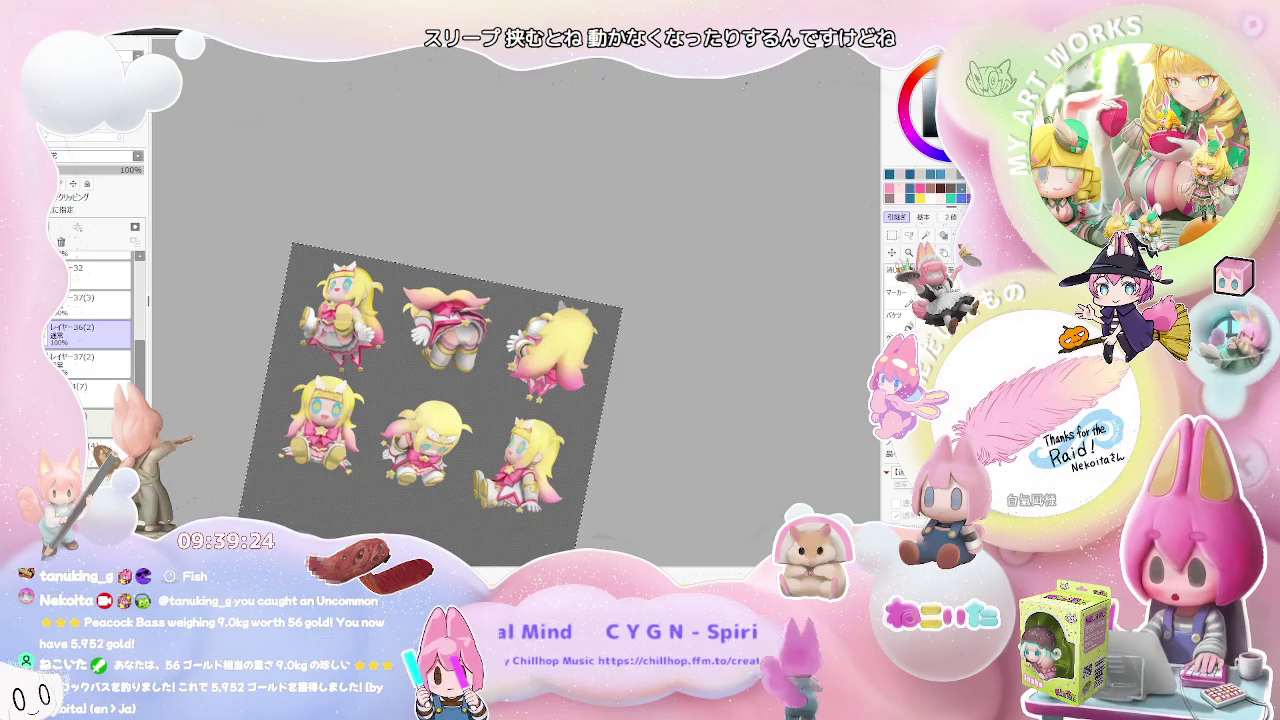
key("m")
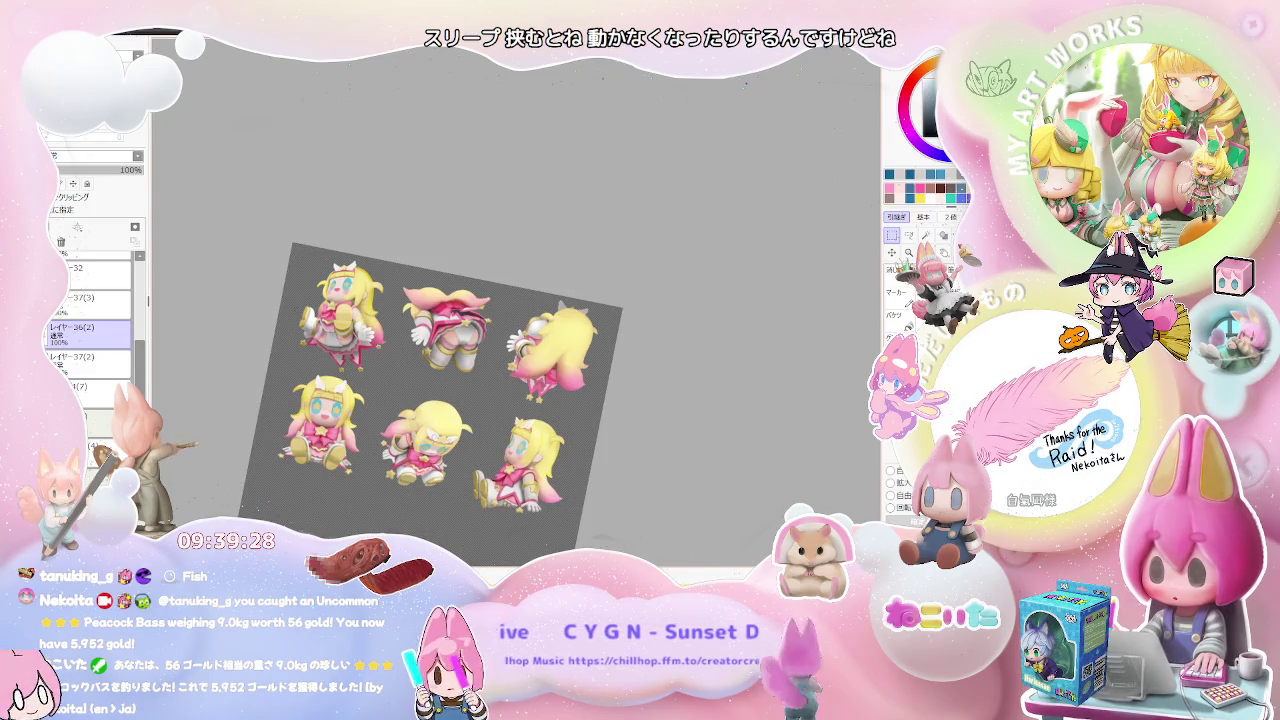
key("Delete")
scroll(386, 244, "up", 2)
scroll(386, 244, "up", 2)
scroll(386, 244, "up", 2)
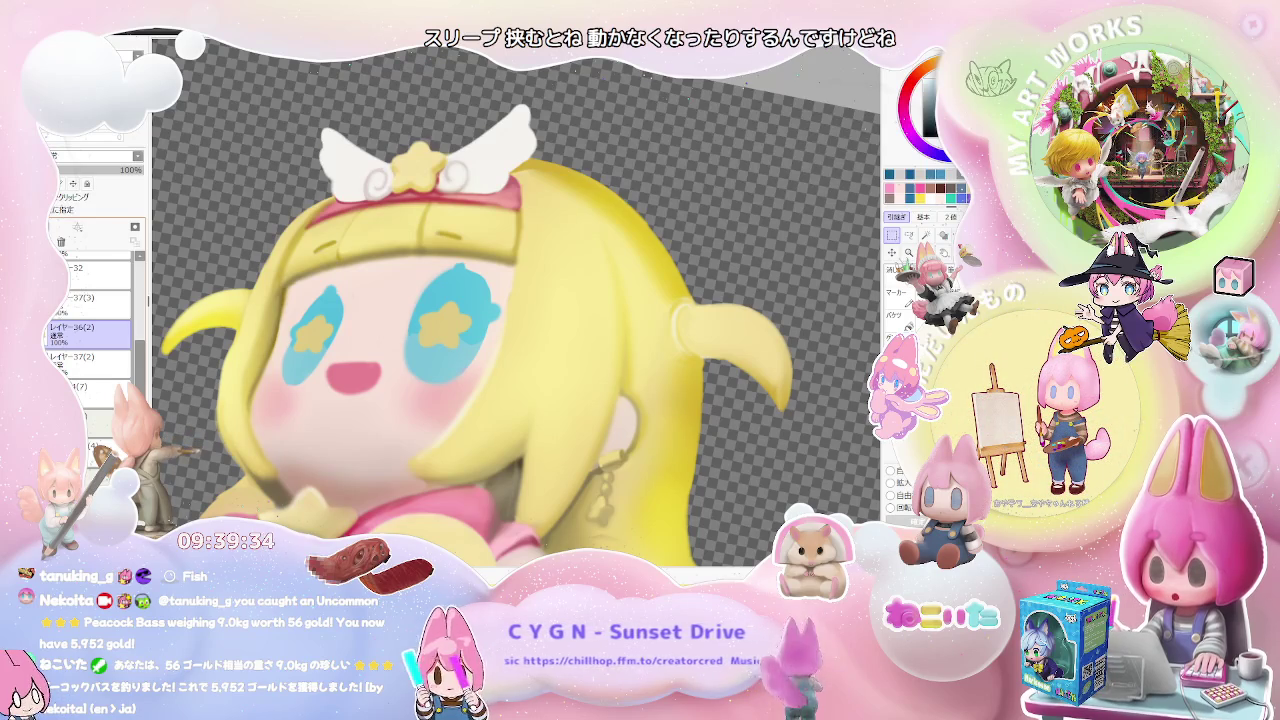
scroll(516, 300, "down", 2)
scroll(516, 300, "down", 1)
key("End")
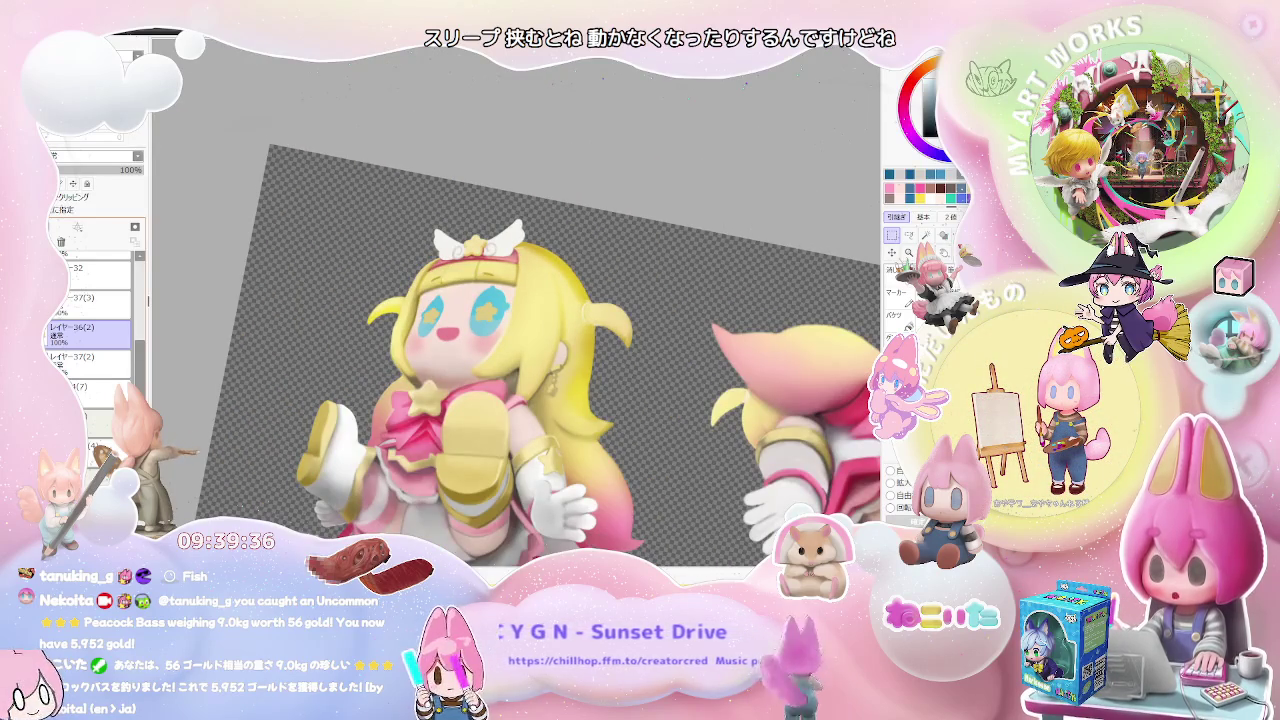
key("Home")
scroll(484, 317, "up", 2)
scroll(484, 317, "up", 2)
scroll(484, 317, "up", 1)
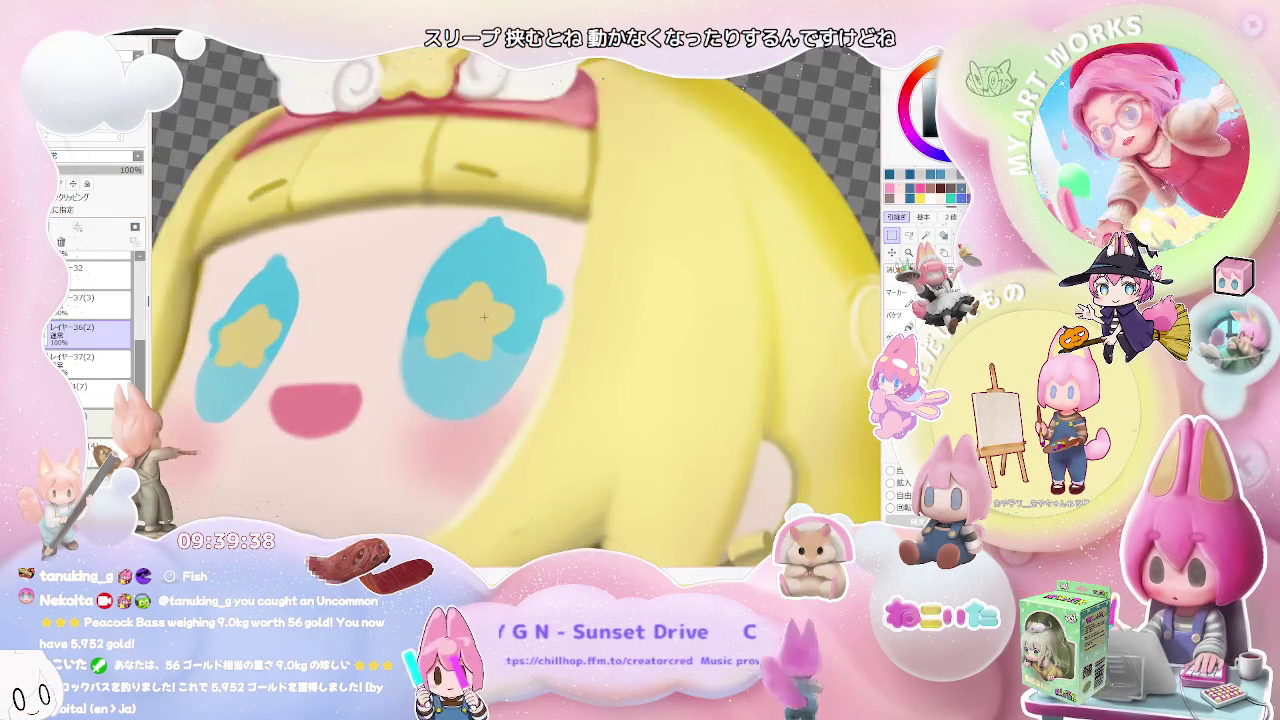
key("Delete")
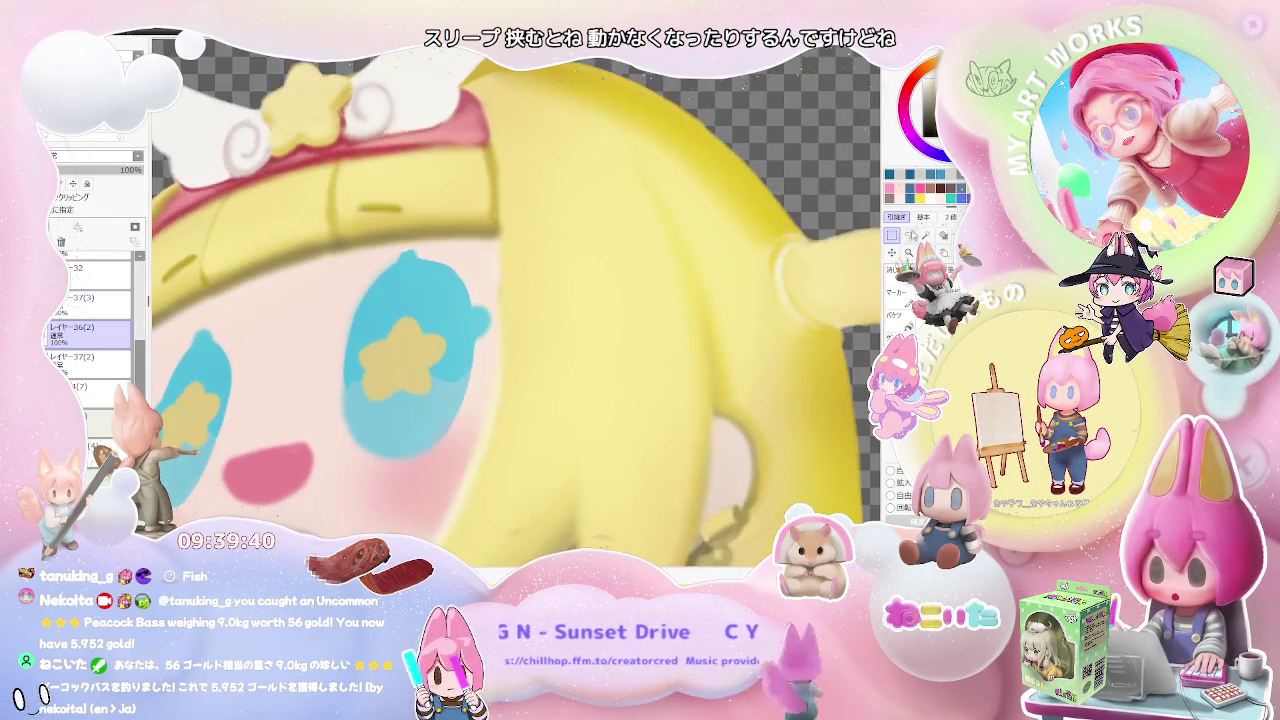
- Lasso the eye's star-marked centre and shrink it toward its top-left with Ctrl+T
left_click_drag(372, 404, 452, 321)
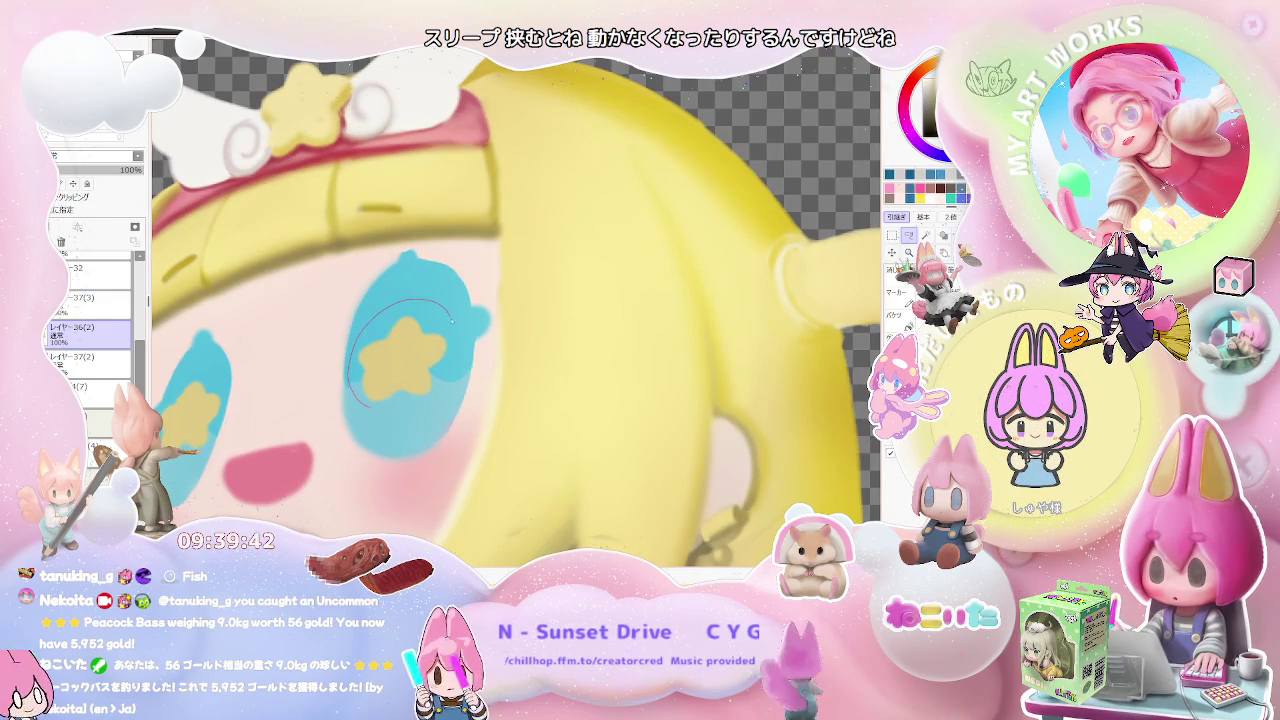
left_click_drag(425, 410, 422, 399)
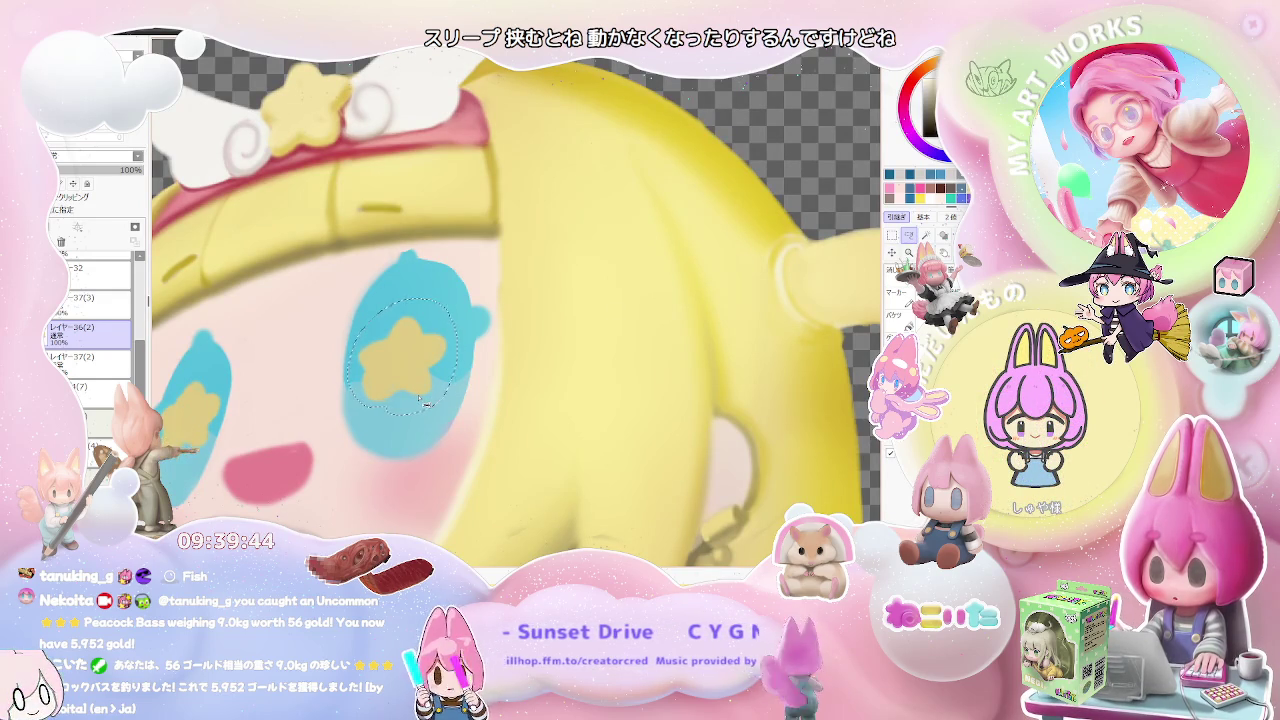
key("ctrl+t")
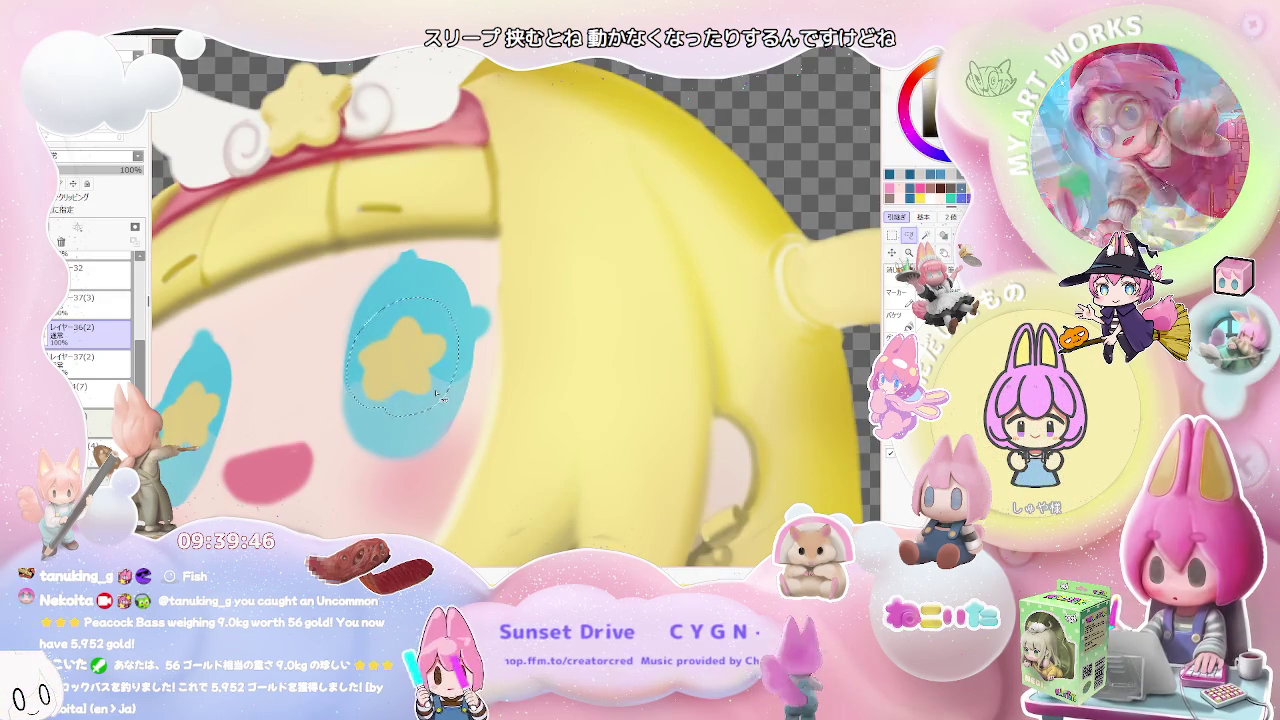
left_click_drag(458, 415, 418, 382)
scroll(500, 385, "down", 1)
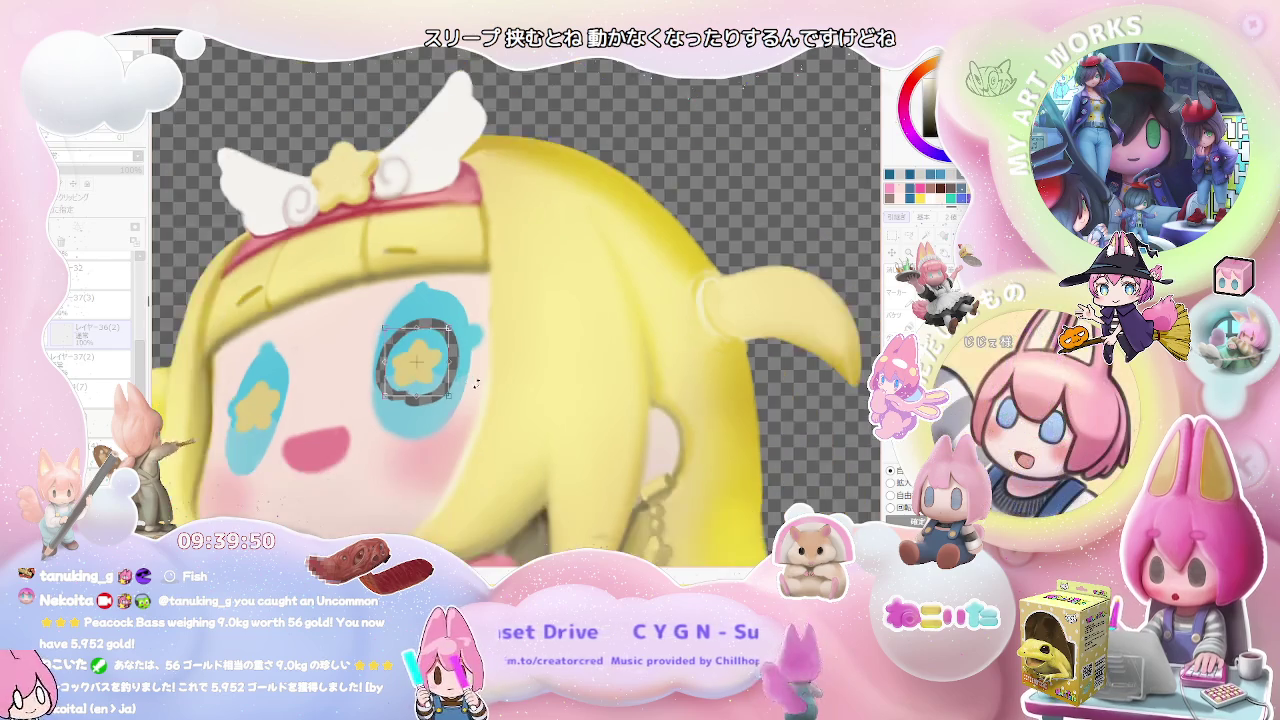
scroll(505, 388, "down", 1)
key("Return")
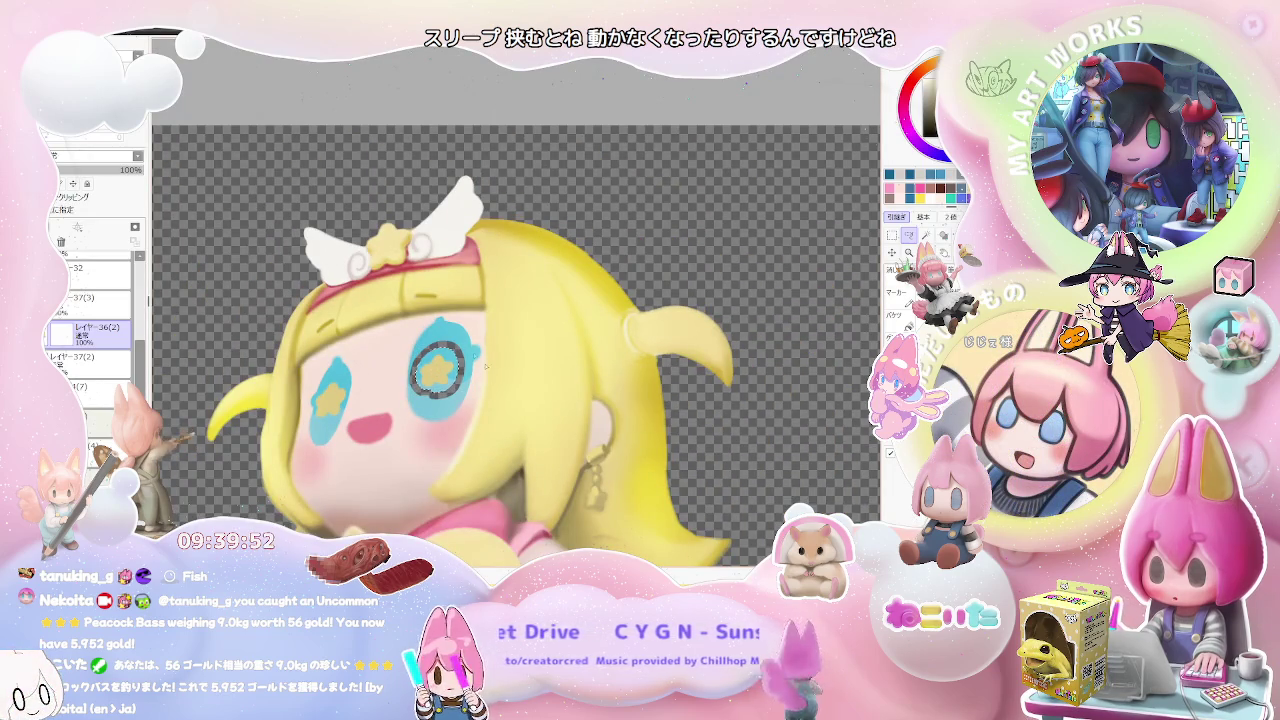
scroll(472, 352, "up", 1)
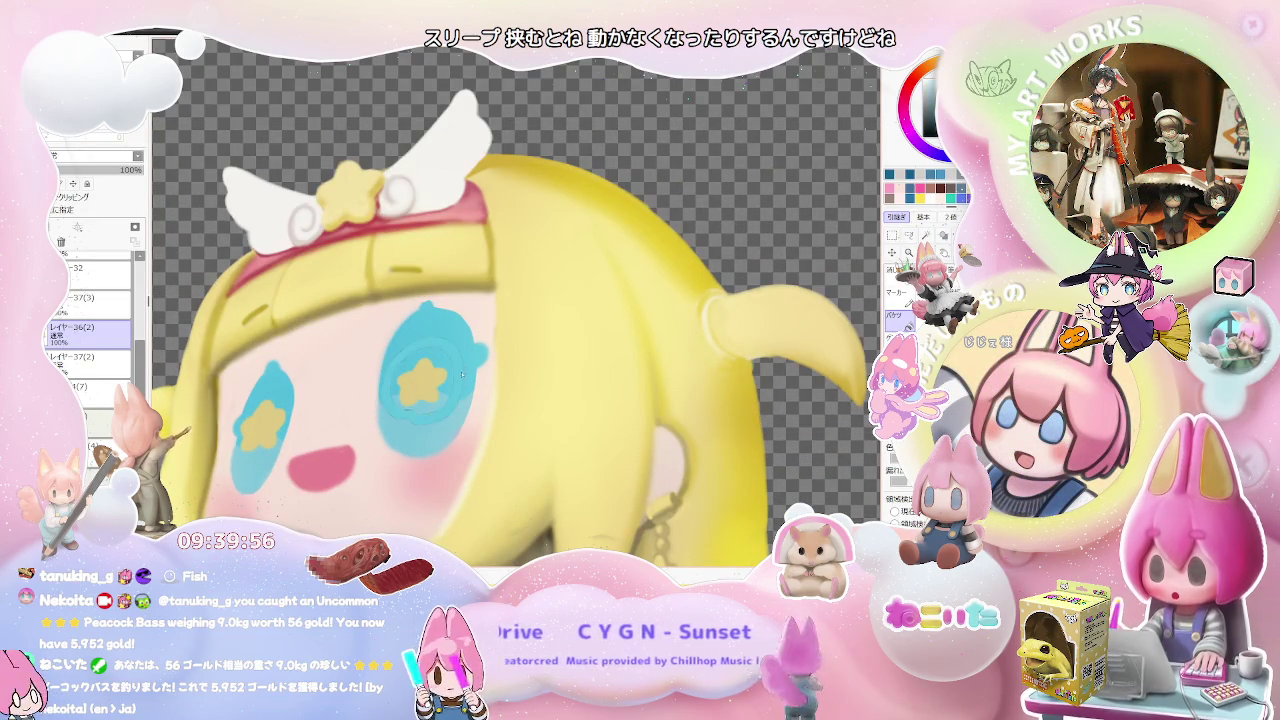
scroll(467, 378, "down", 1)
- Inspect the figures from a rotated view, then add layer レイヤー33 above レイヤー36(2)
scroll(467, 378, "down", 2)
scroll(467, 378, "down", 1)
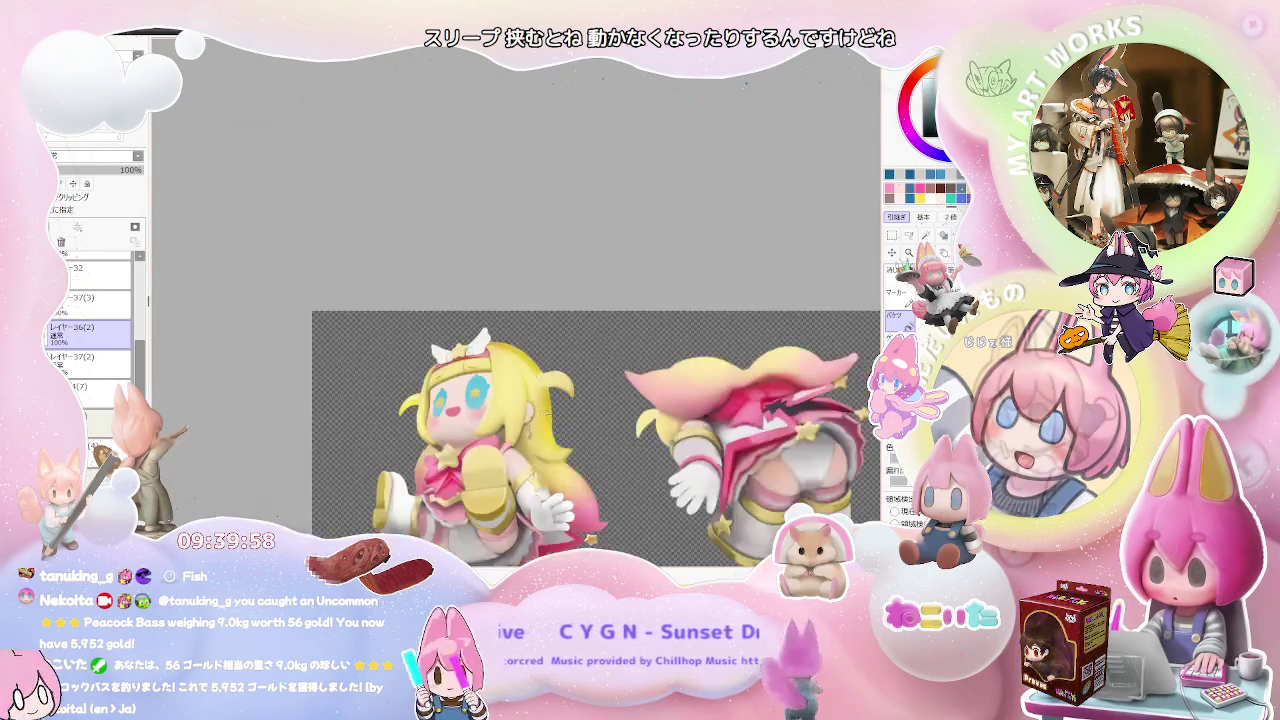
scroll(657, 405, "up", 1)
left_click_drag(657, 405, 508, 378)
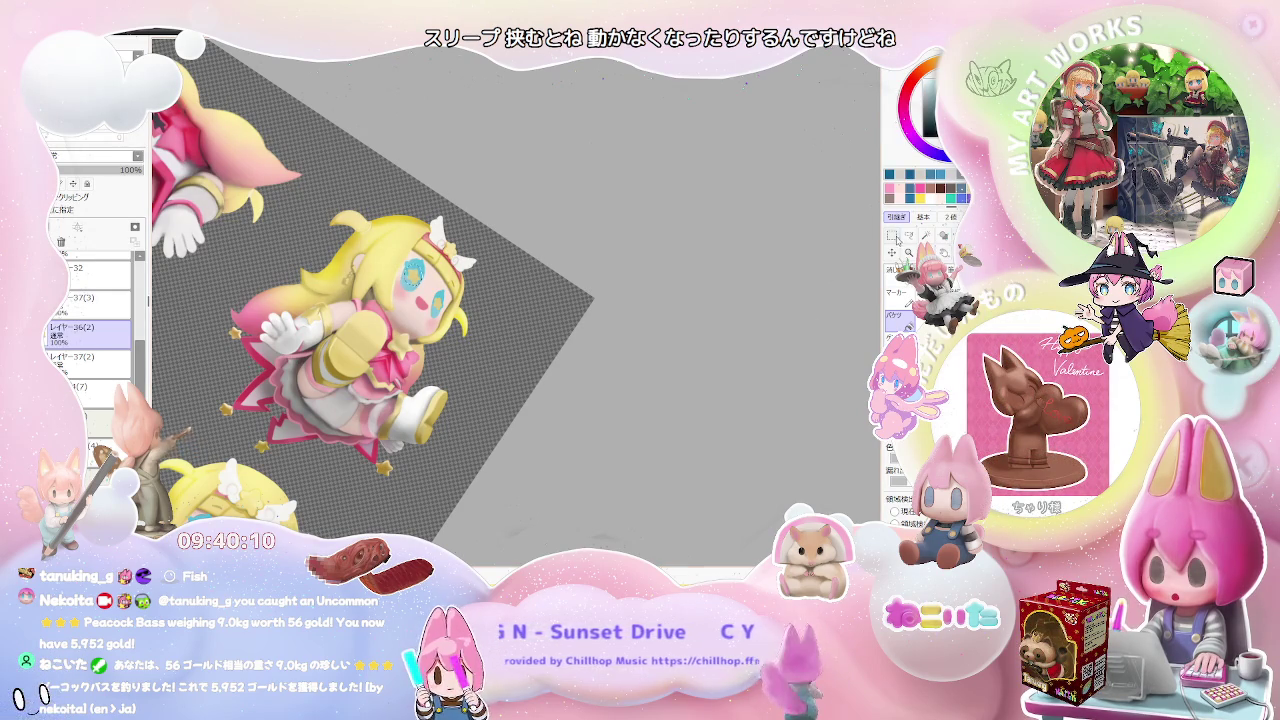
scroll(781, 292, "down", 2)
scroll(781, 292, "down", 2)
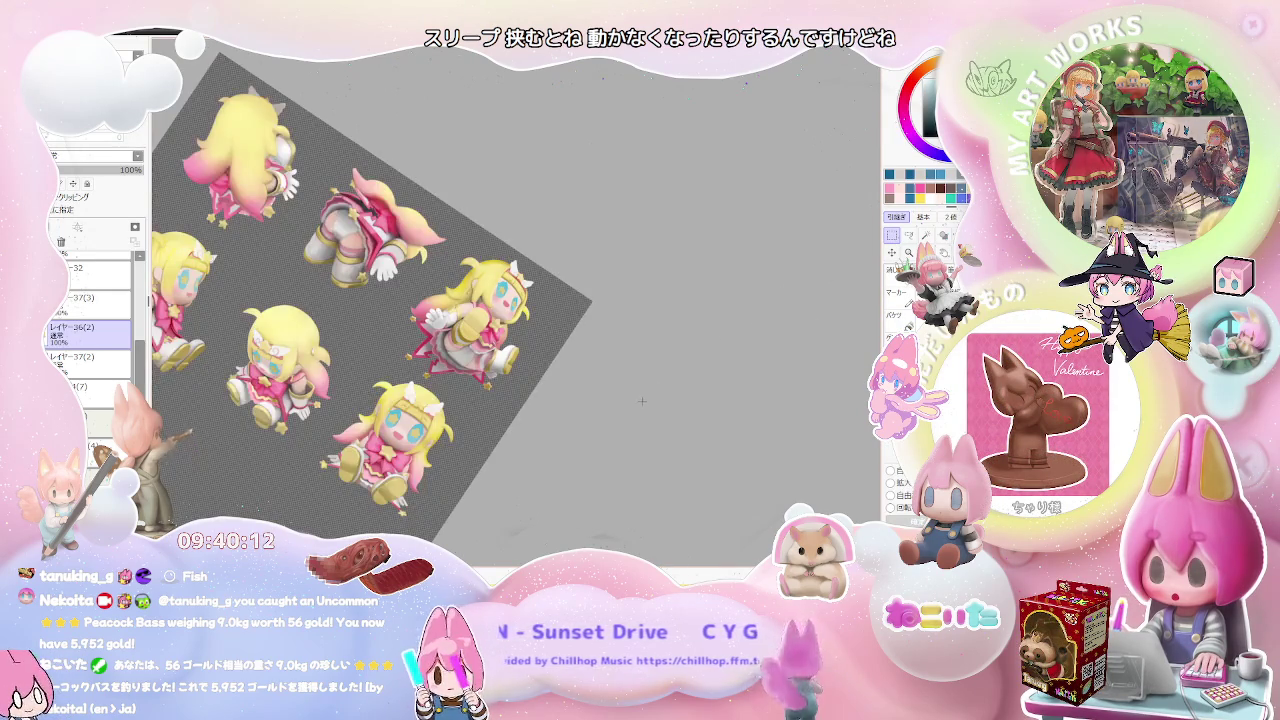
key("Delete")
key("Home")
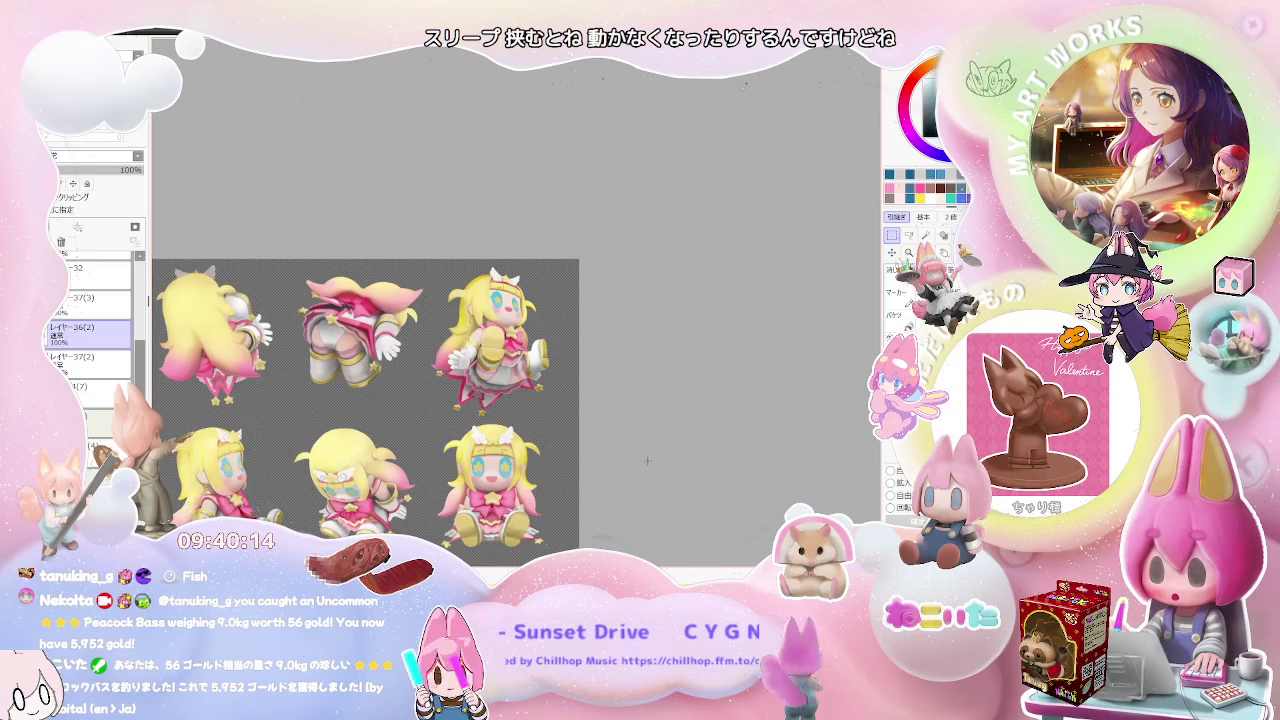
scroll(647, 460, "up", 1)
scroll(647, 460, "up", 1)
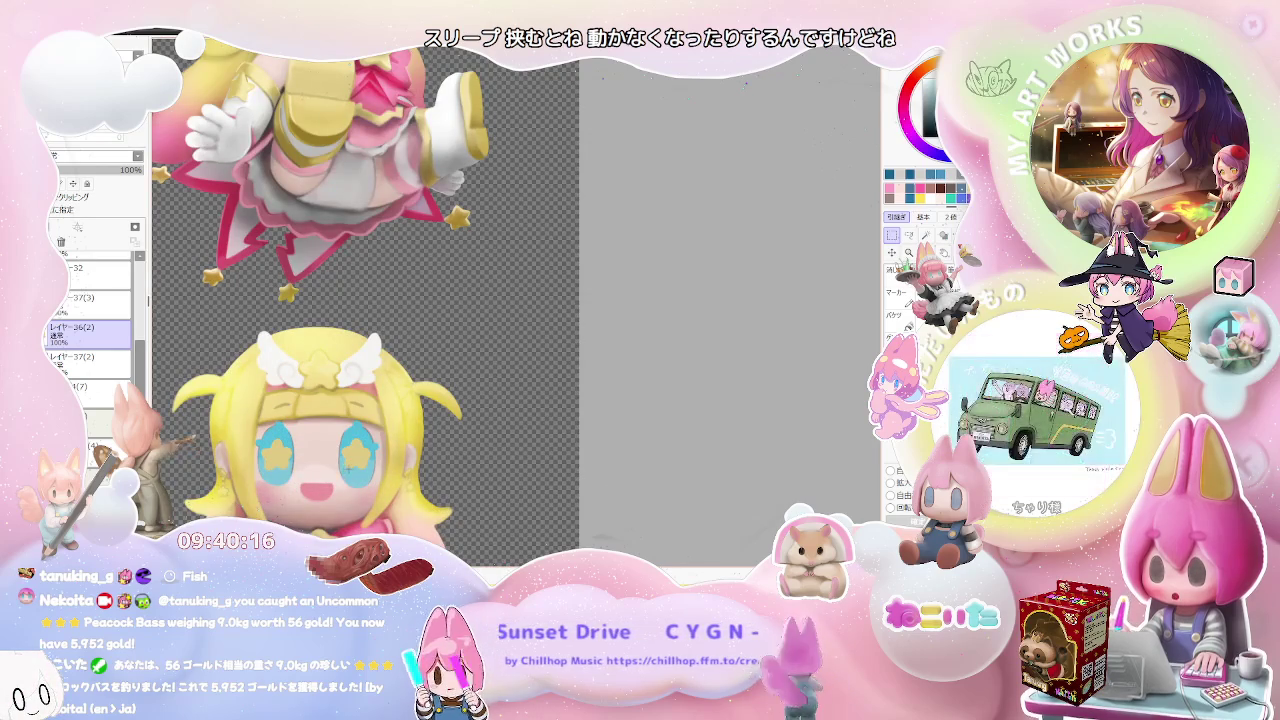
key("ctrl+shift+n")
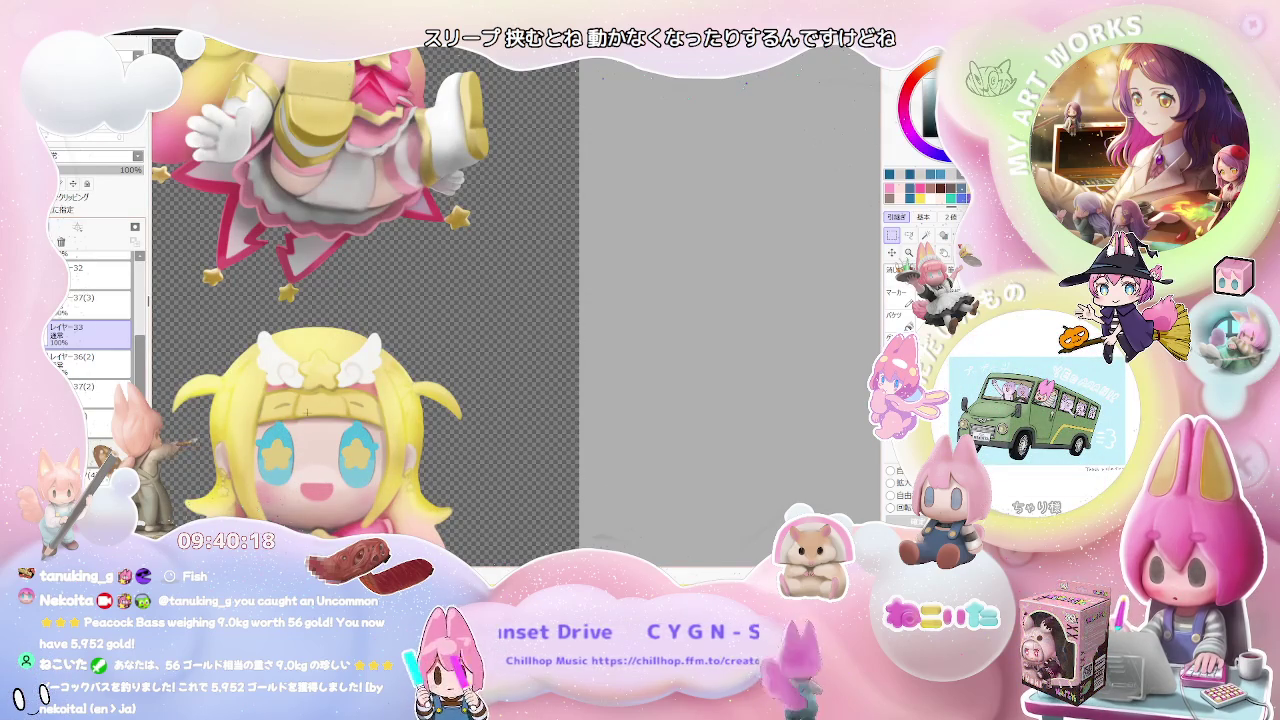
- Brush blue over the yellow stars in the close-up head's left and right eyes
scroll(272, 448, "up", 1)
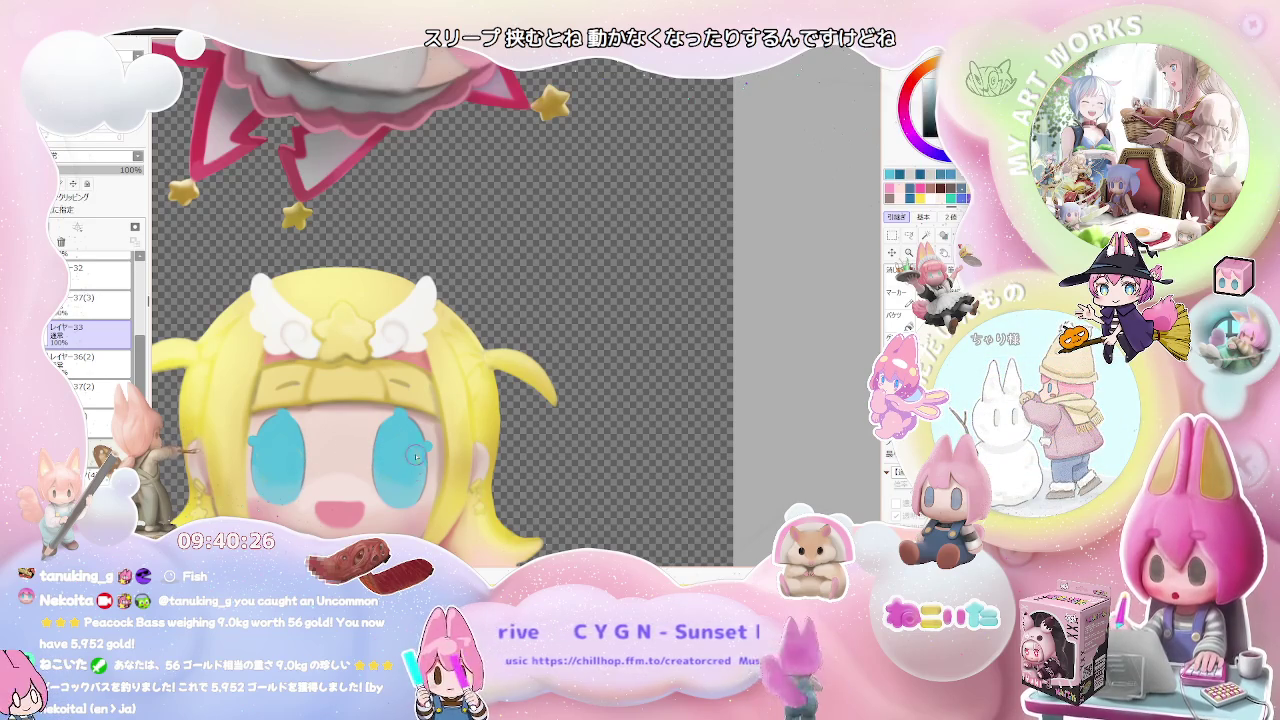
scroll(407, 476, "down", 2)
scroll(413, 385, "up", 1)
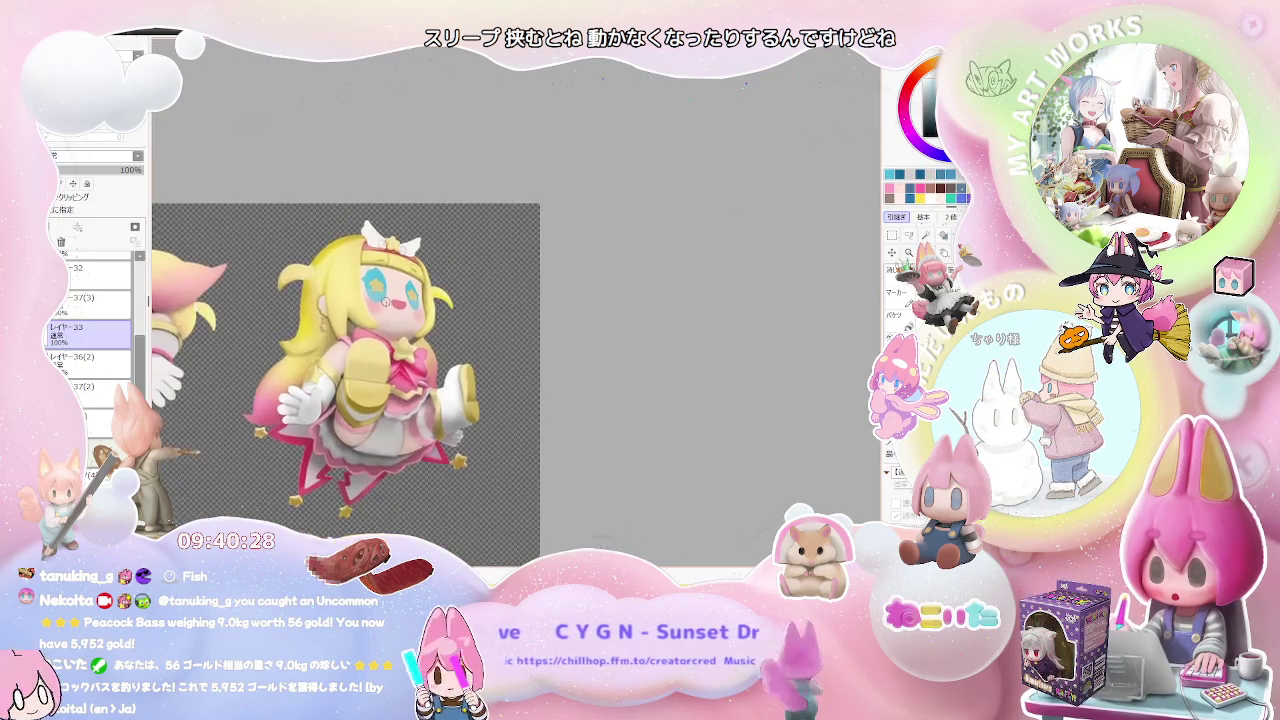
scroll(380, 330, "up", 2)
scroll(363, 307, "up", 1)
left_click_drag(365, 305, 389, 285)
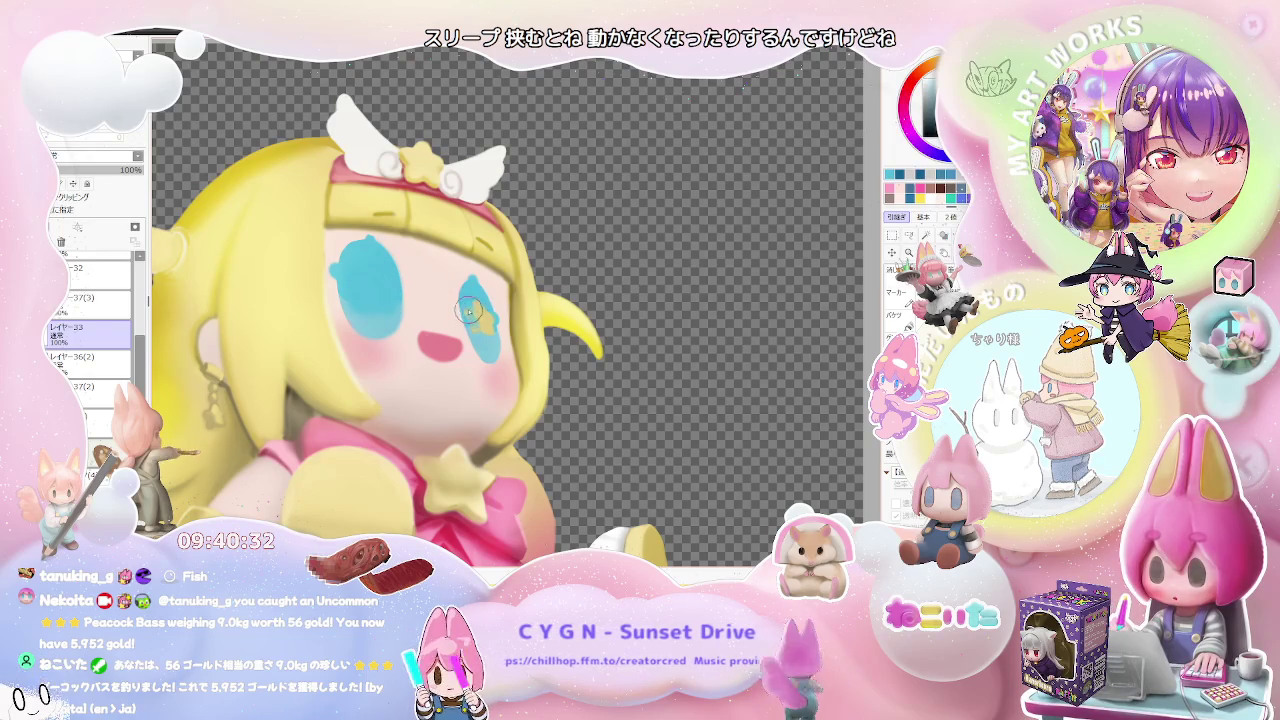
left_click_drag(470, 310, 480, 320)
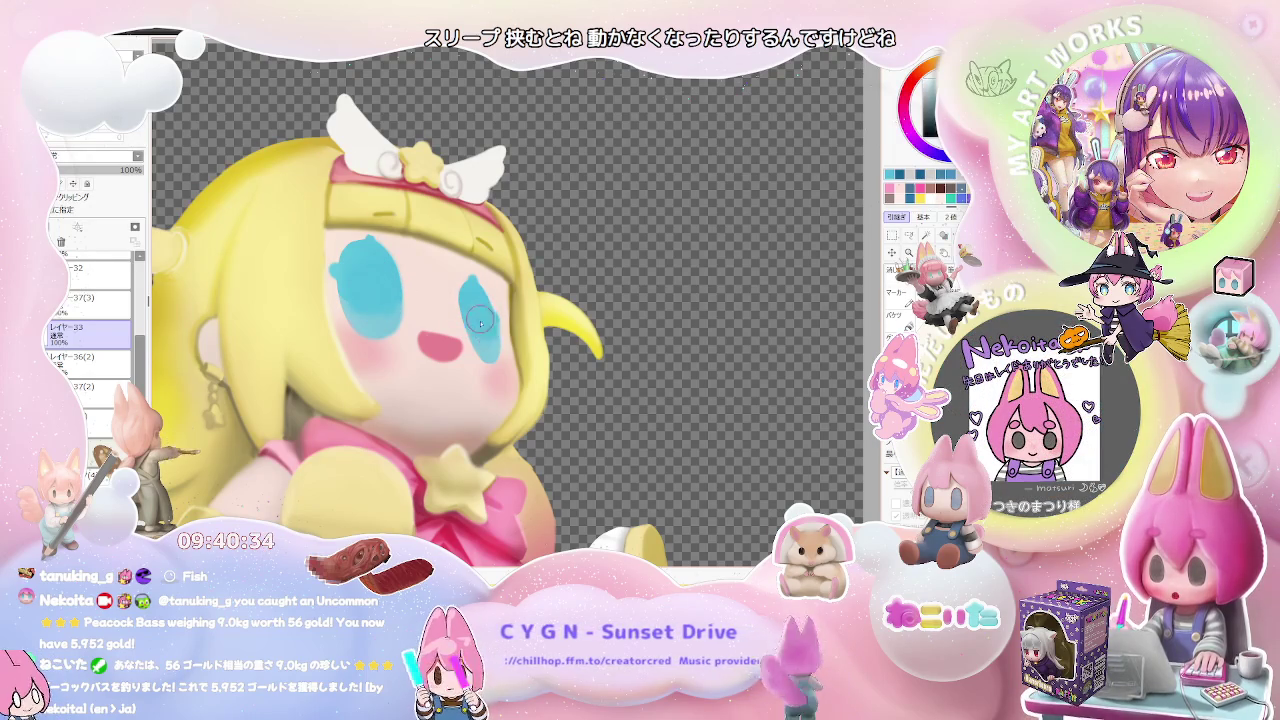
scroll(480, 320, "down", 2)
scroll(430, 318, "down", 2)
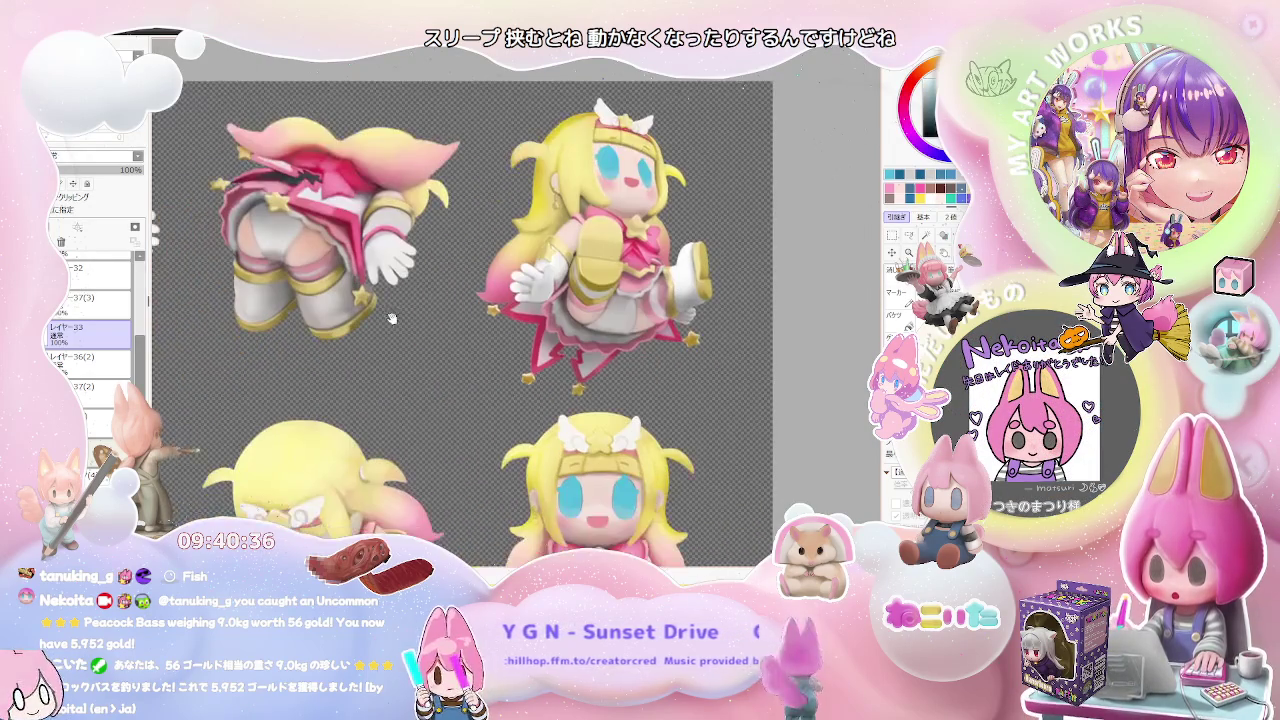
- Brush blue over the yellow eye star on the tilted-head figure's face
scroll(391, 318, "down", 3)
scroll(350, 360, "up", 2)
scroll(316, 395, "up", 3)
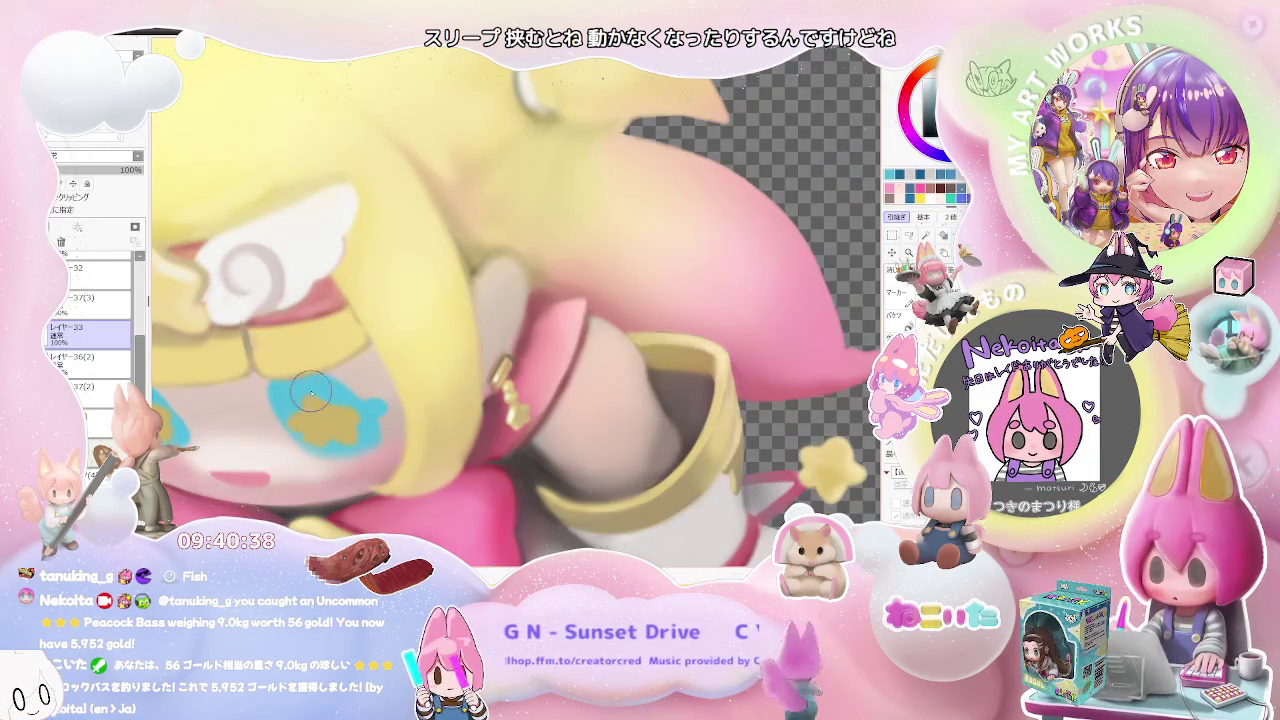
left_click_drag(310, 395, 326, 430)
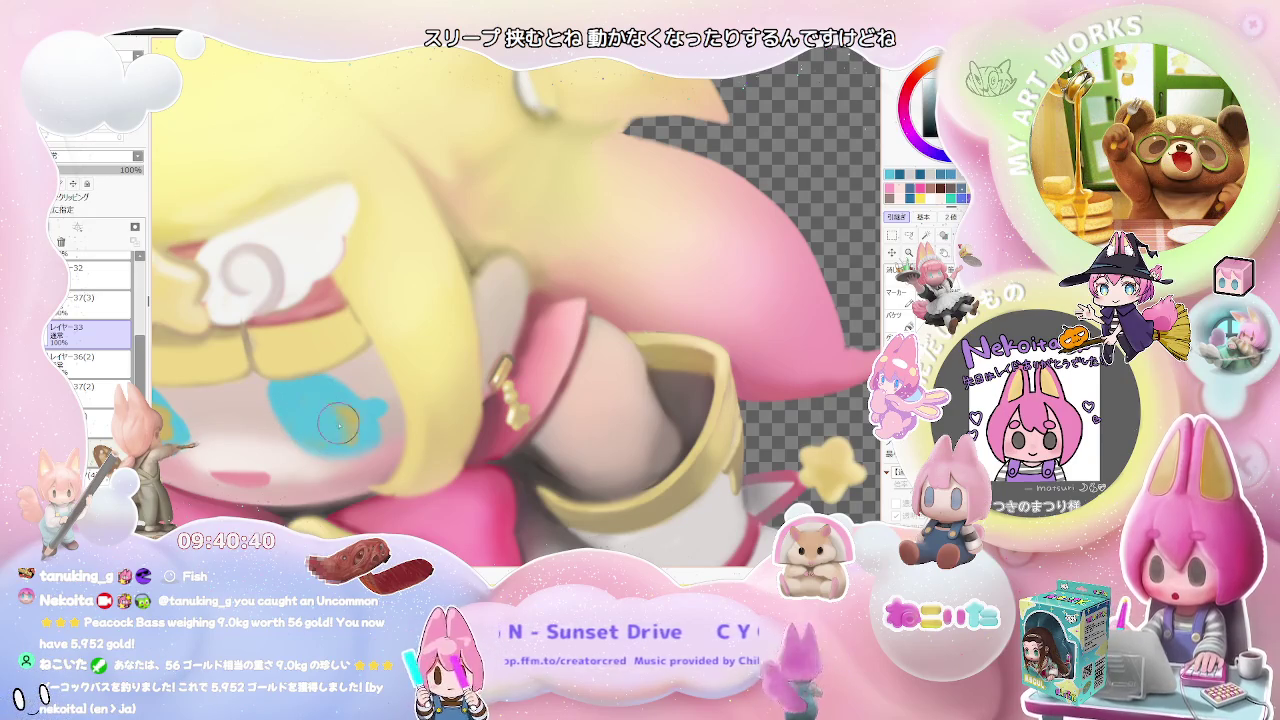
mouse_move(338, 423)
left_mouse_down()
mouse_move(435, 403)
mouse_move(350, 402)
left_mouse_up()
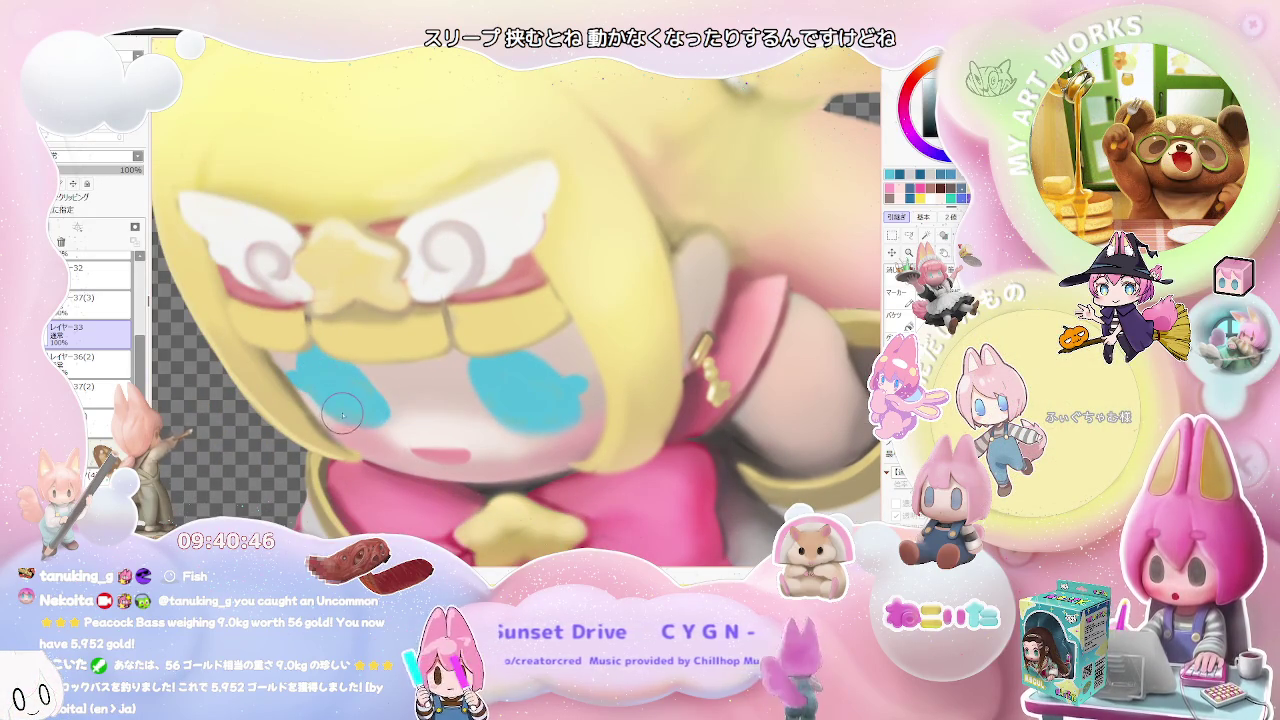
scroll(337, 398, "down", 3)
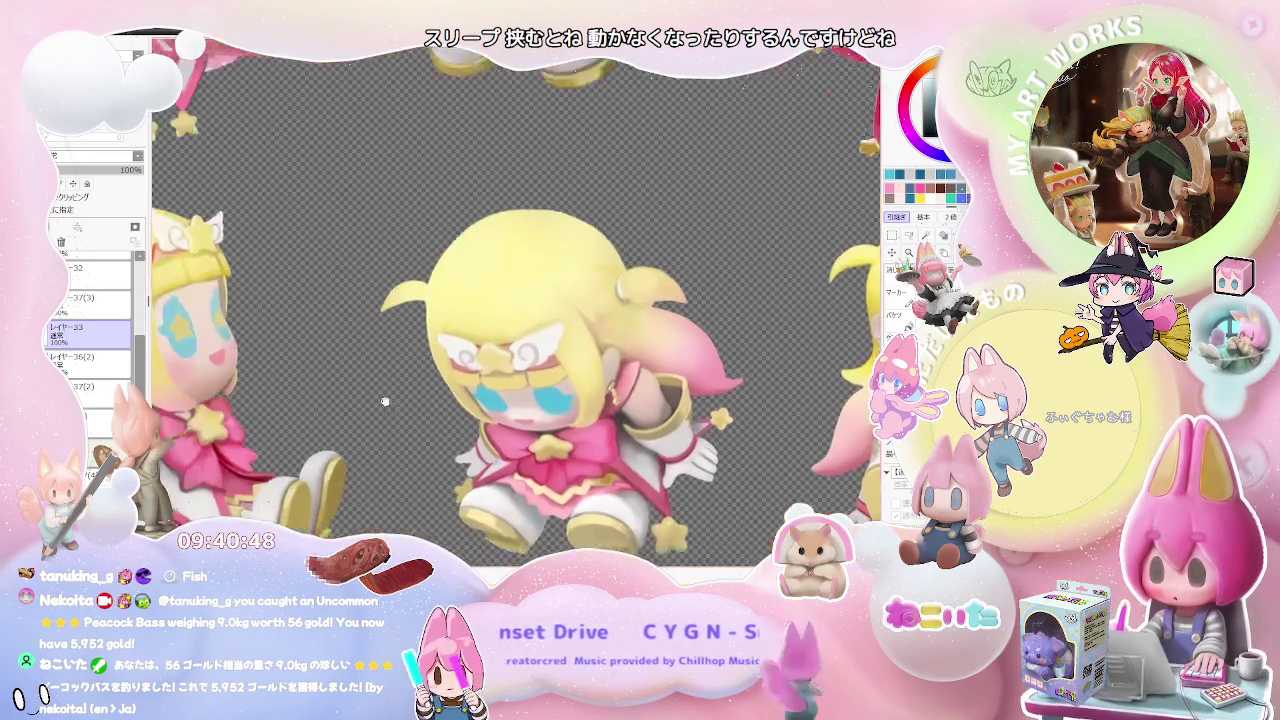
- Paint out the left eye's remaining star, then drag レイヤー36(2) above レイヤー33
scroll(295, 375, "up", 4)
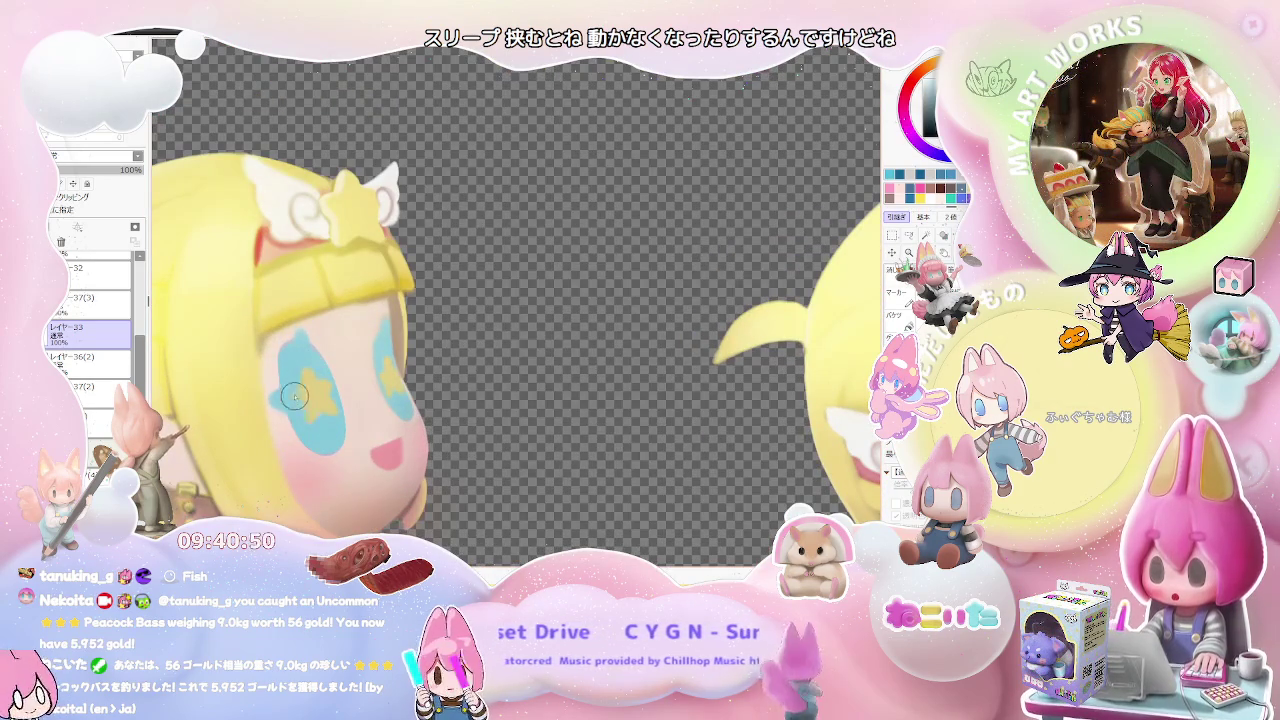
left_click_drag(295, 375, 323, 418)
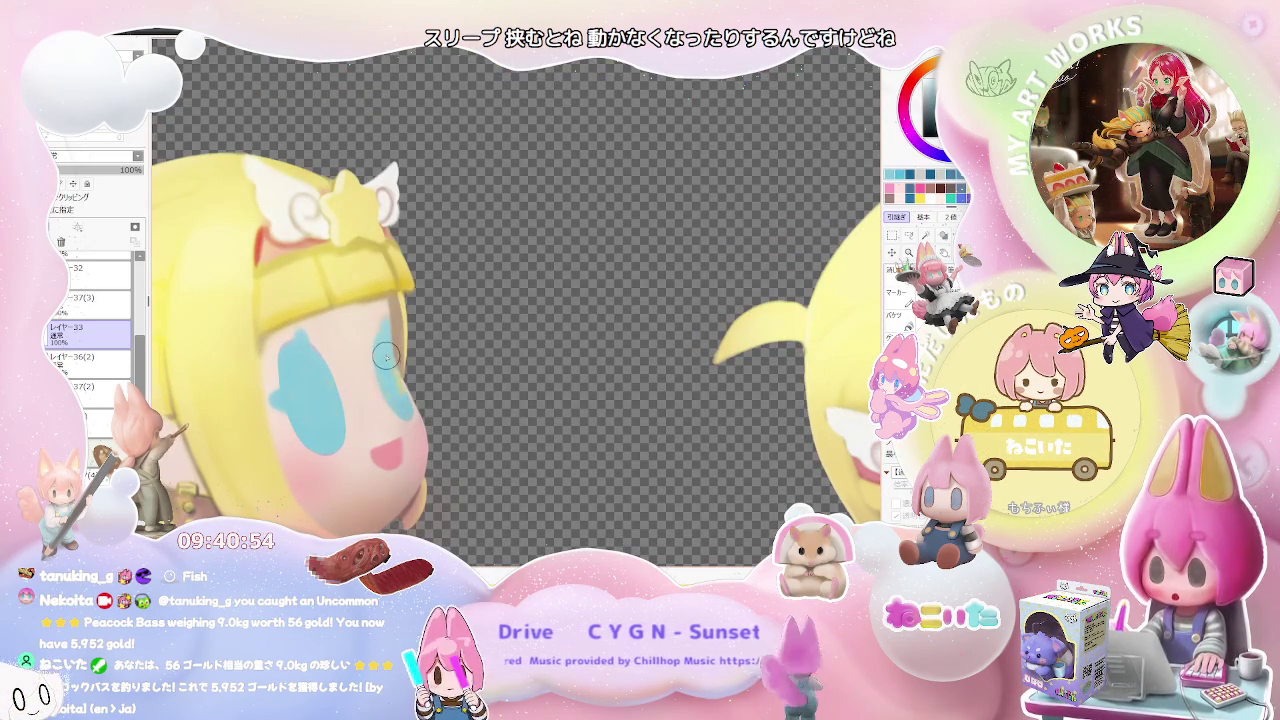
scroll(400, 380, "down", 2)
scroll(405, 300, "down", 2)
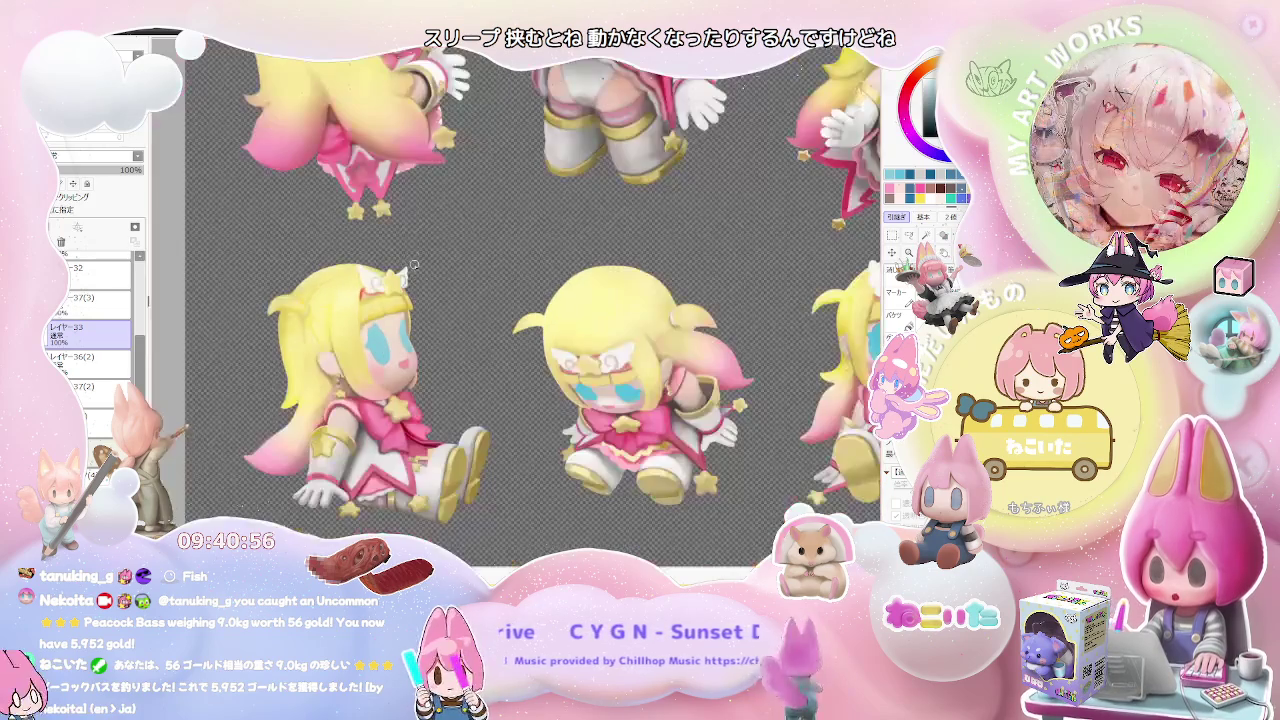
scroll(408, 235, "down", 1)
scroll(408, 235, "down", 1)
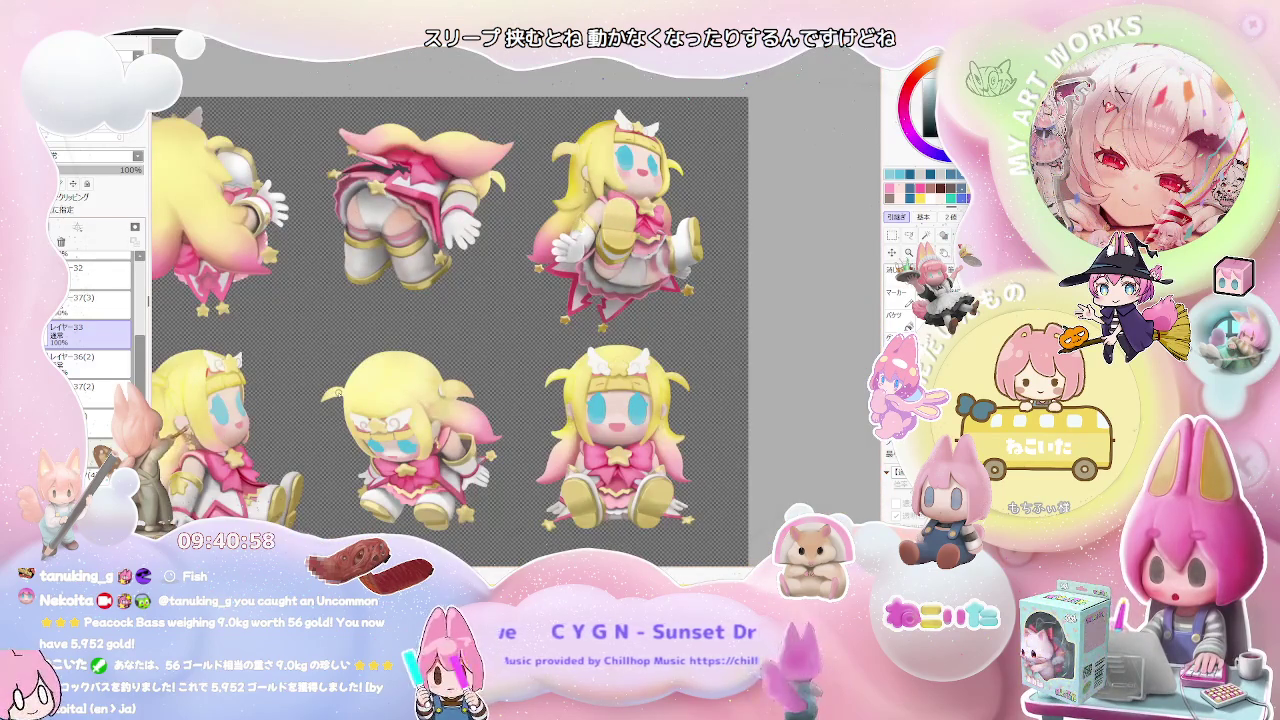
left_click(90, 366)
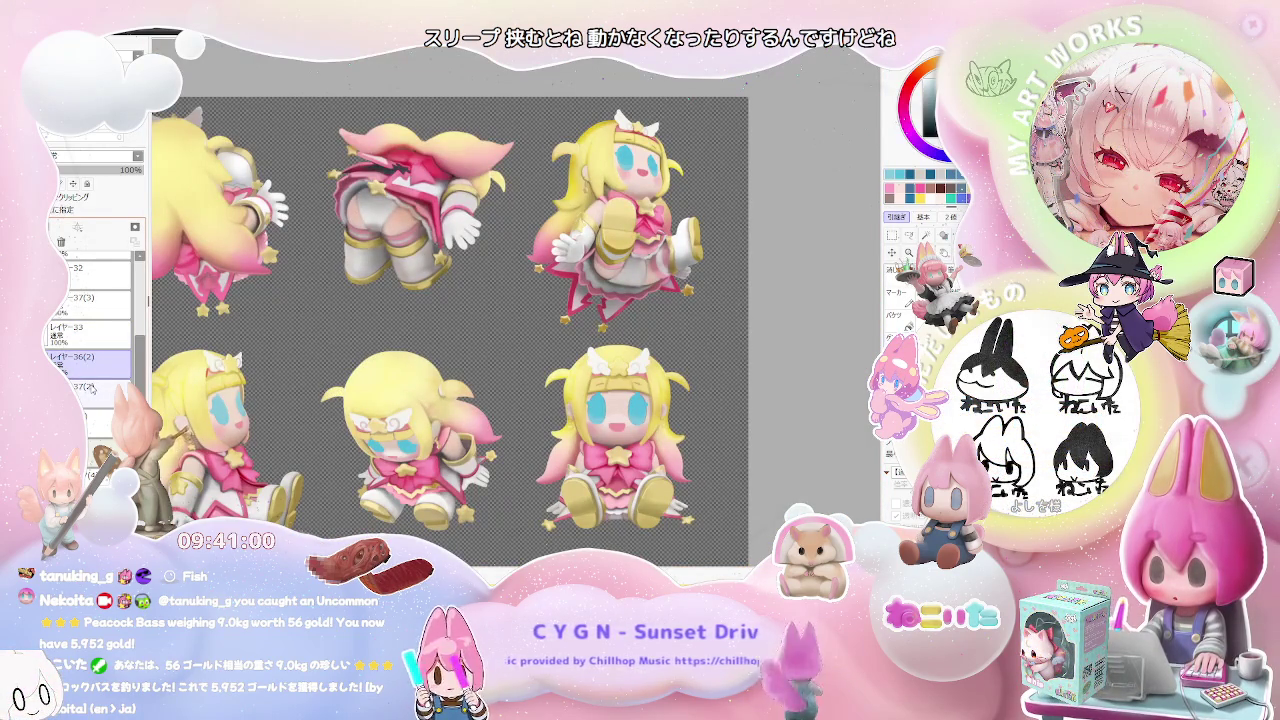
left_click_drag(88, 362, 90, 338)
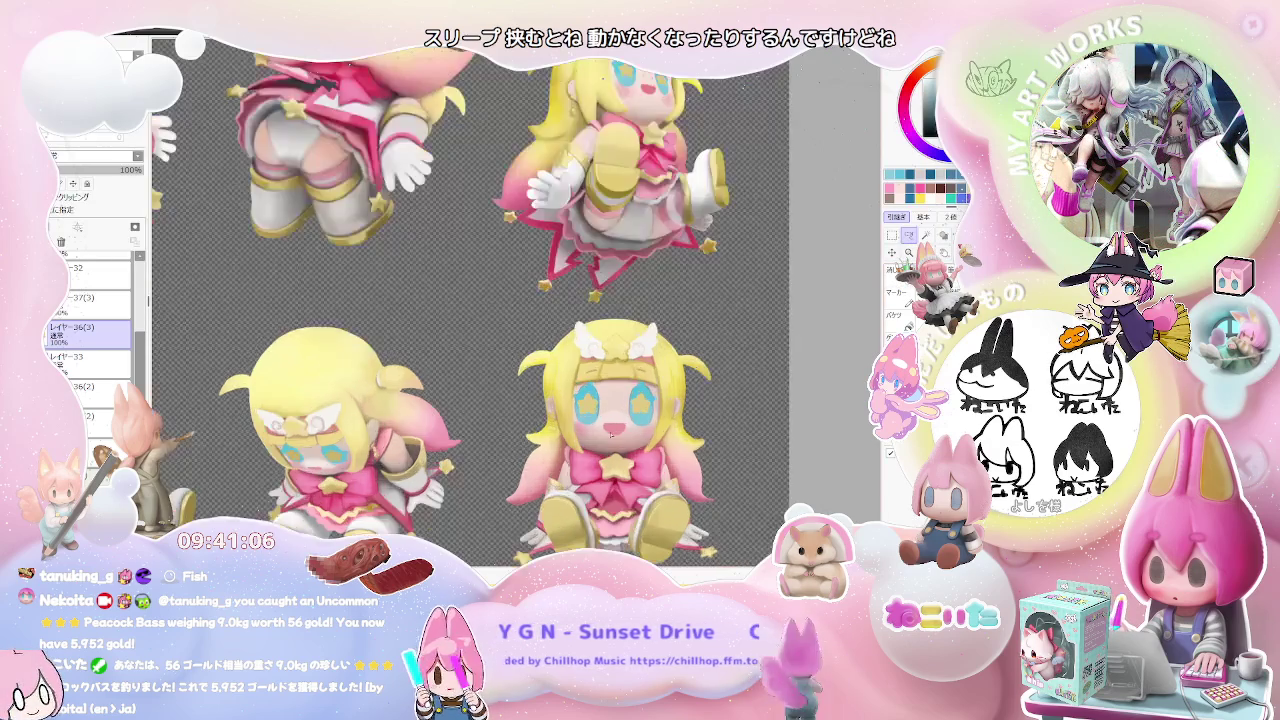
- Begin a lasso selection around the star in the right eye
scroll(632, 419, "up", 5)
left_click_drag(606, 366, 702, 336)
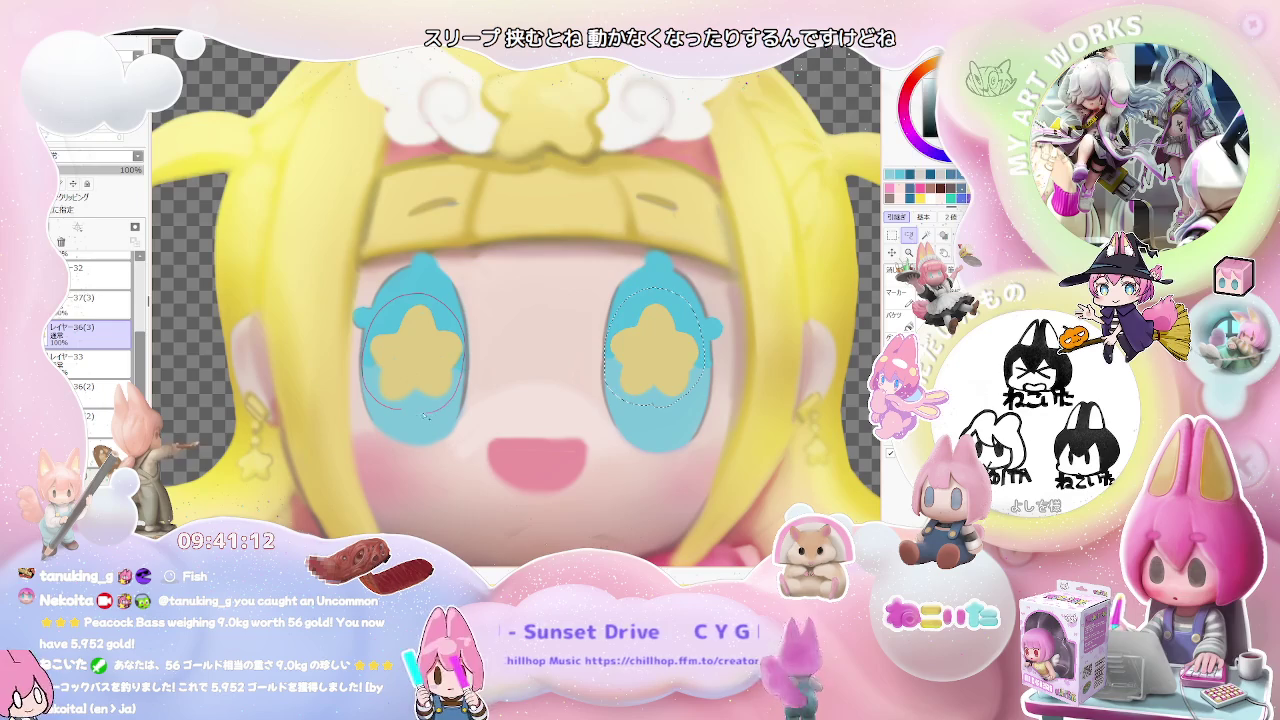
scroll(408, 410, "down", 4)
scroll(381, 302, "up", 4)
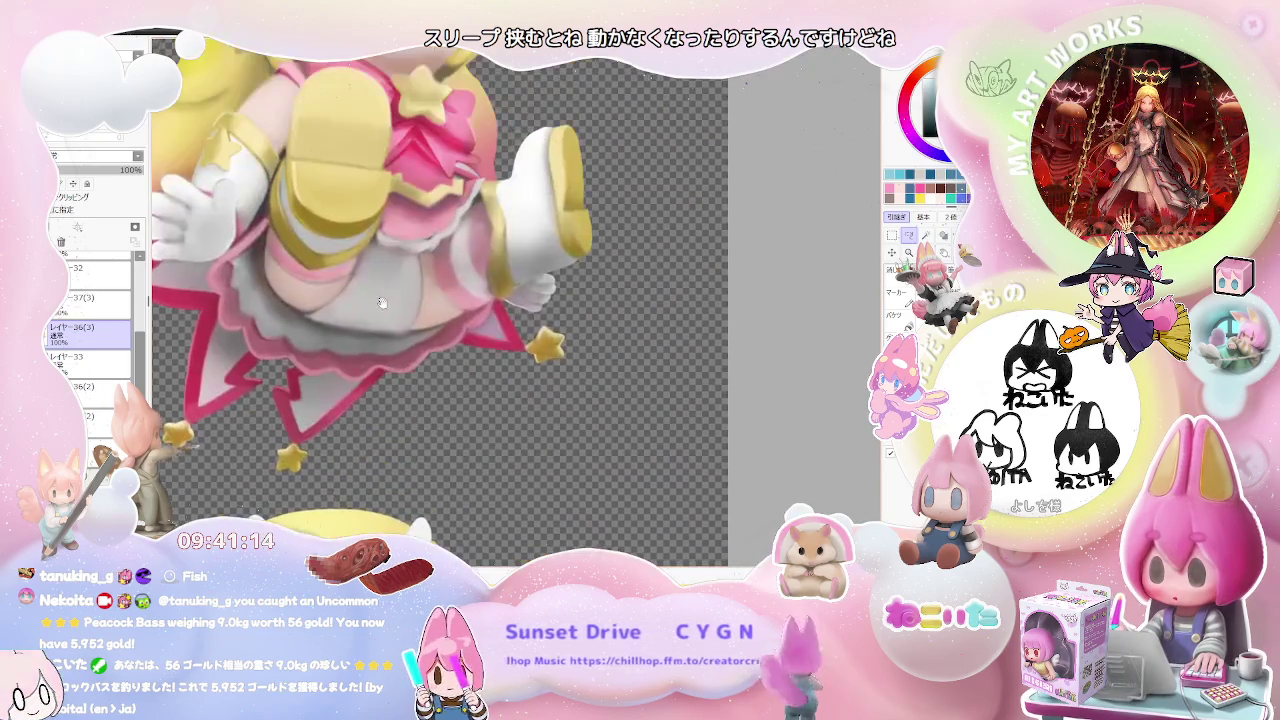
scroll(381, 302, "down", 2)
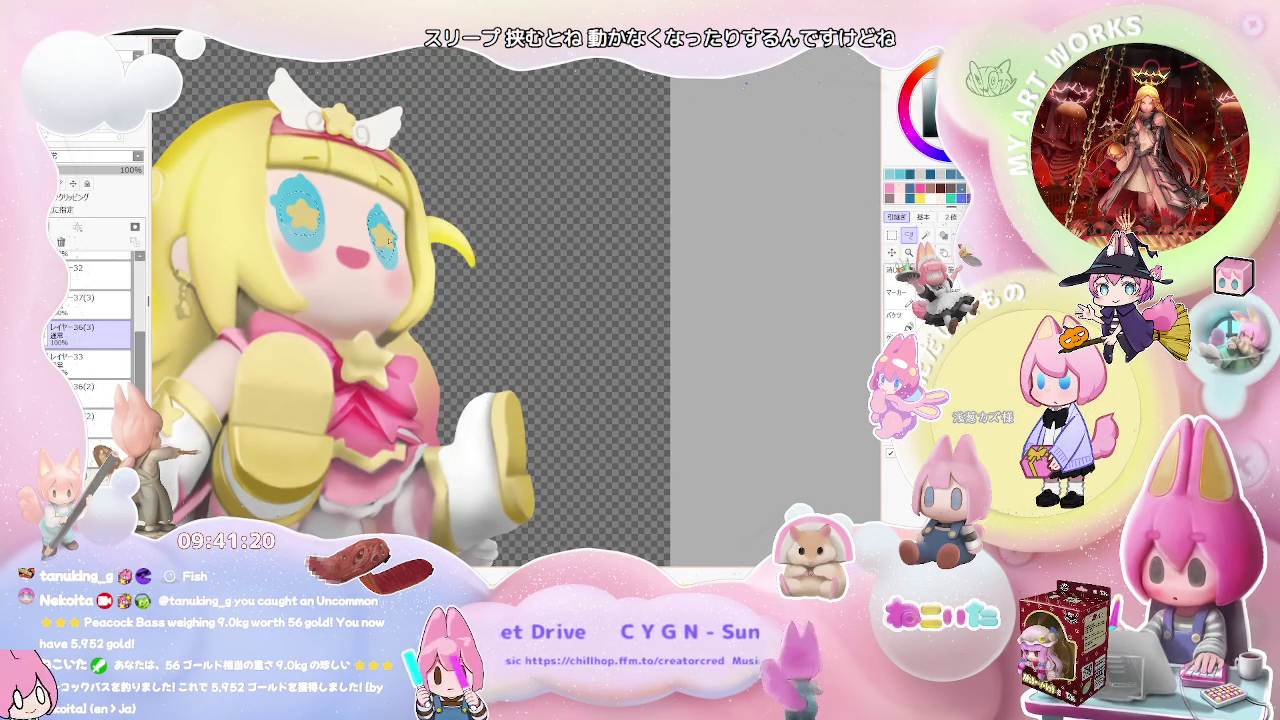
scroll(395, 280, "down", 1)
scroll(450, 384, "down", 1)
scroll(450, 384, "down", 1)
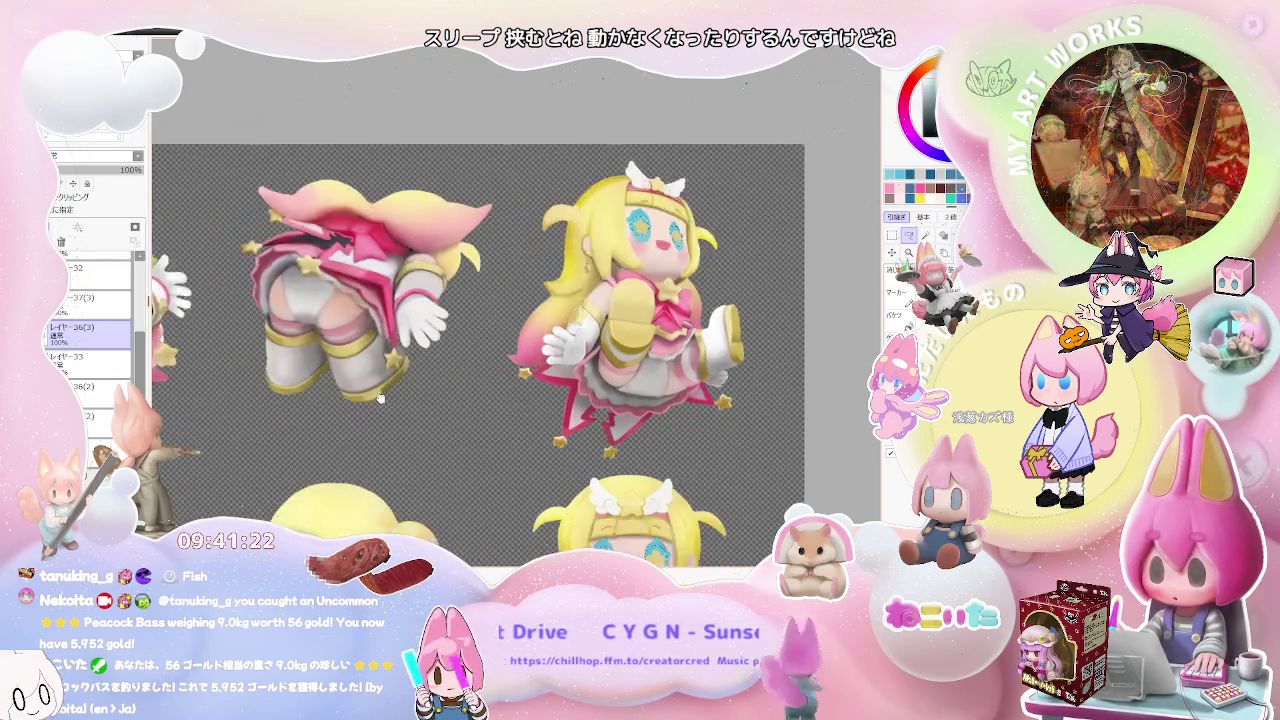
scroll(450, 384, "down", 2)
scroll(400, 340, "up", 1)
scroll(362, 303, "up", 1)
scroll(352, 344, "up", 2)
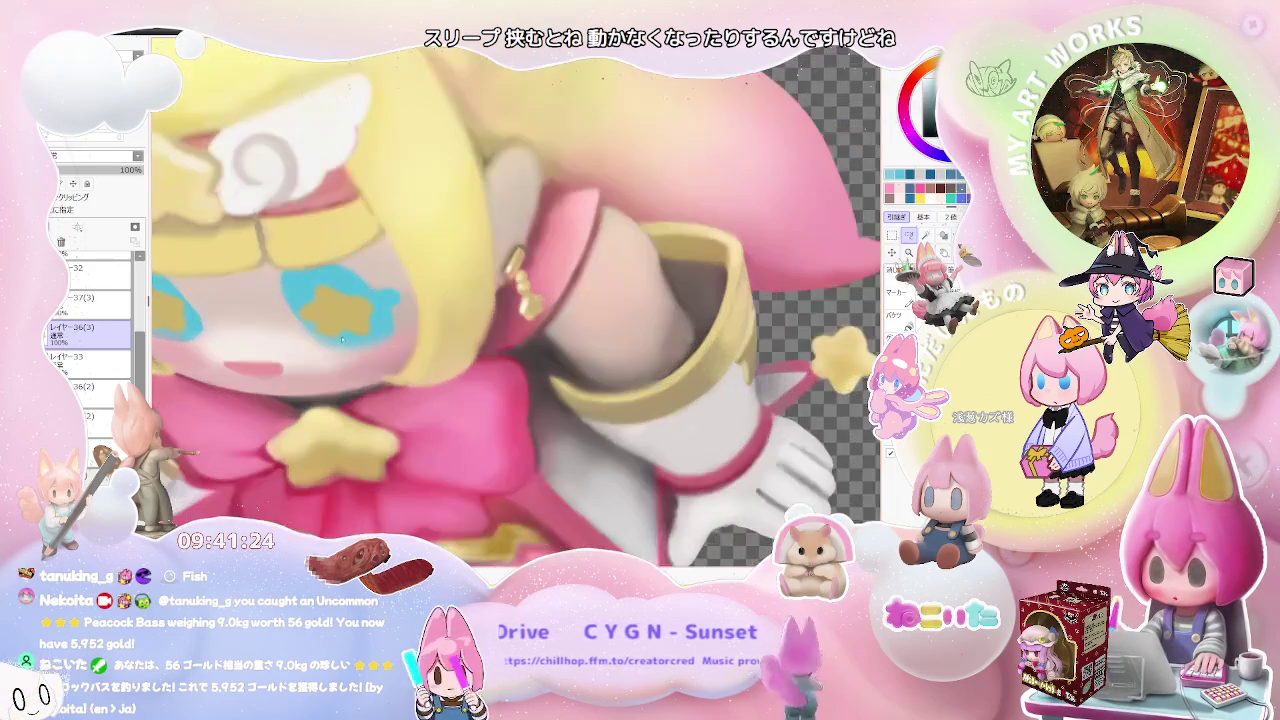
- Extend the lasso outline around the star in the left eye
mouse_move(333, 342)
left_mouse_down()
mouse_move(302, 322)
mouse_move(324, 281)
left_mouse_up()
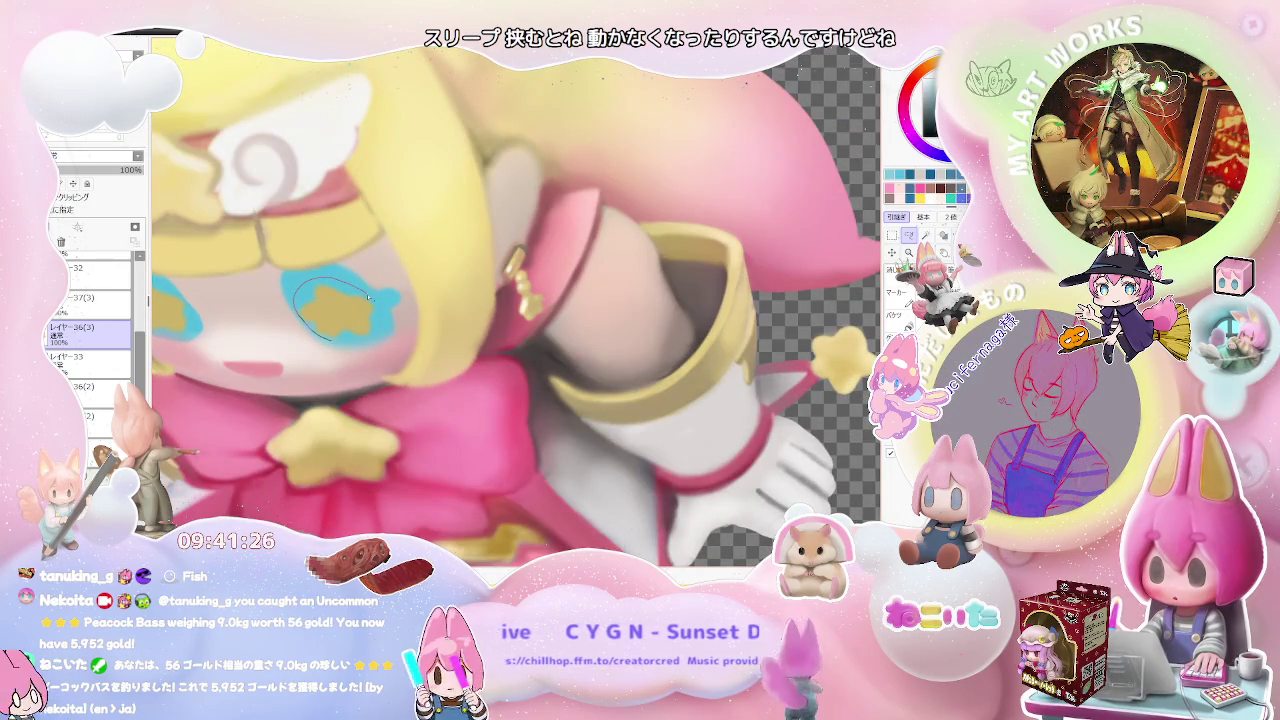
scroll(471, 289, "down", 1)
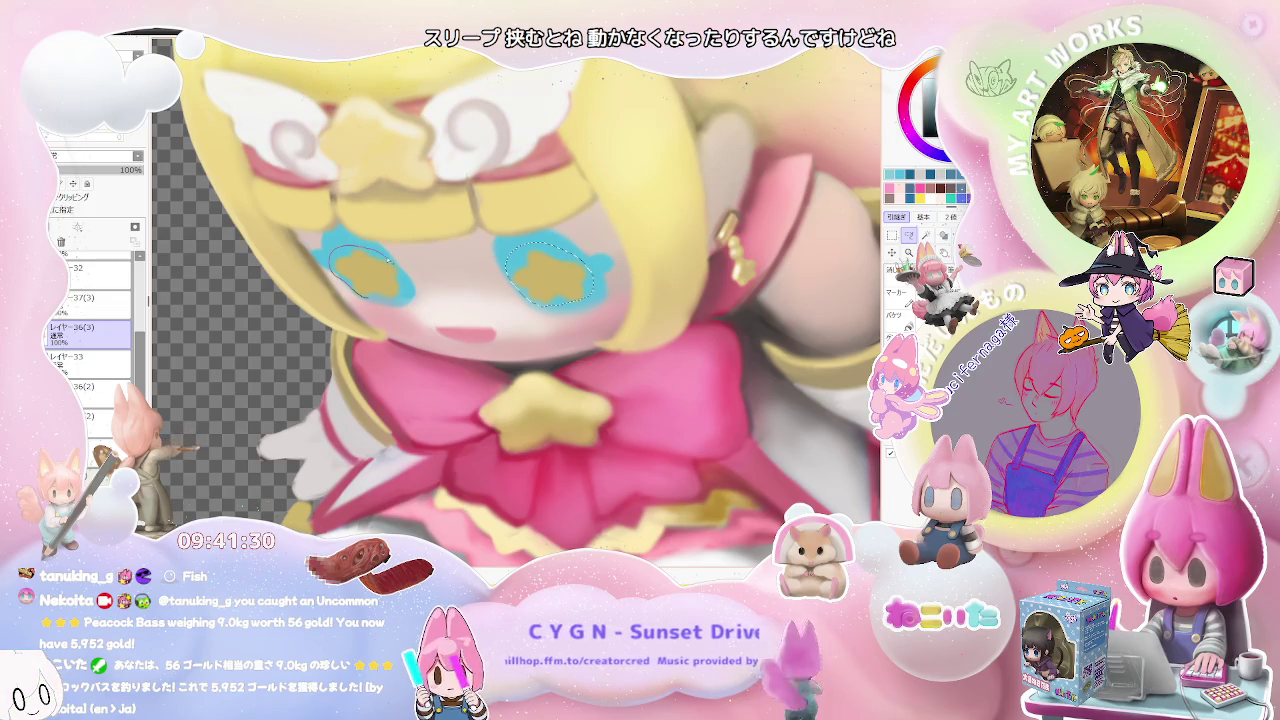
left_click_drag(365, 296, 401, 300)
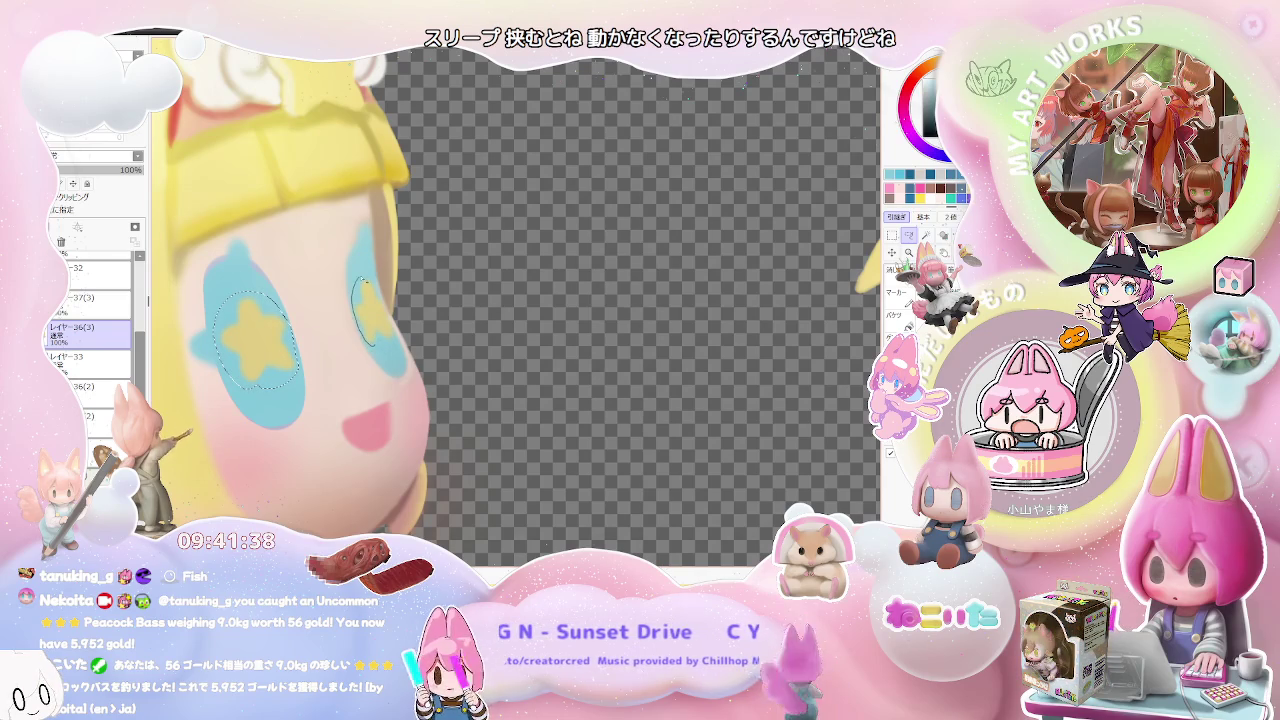
- Paste the selected stars onto new layer レイヤー34 and shrink the left star inward
left_click_drag(384, 302, 393, 349)
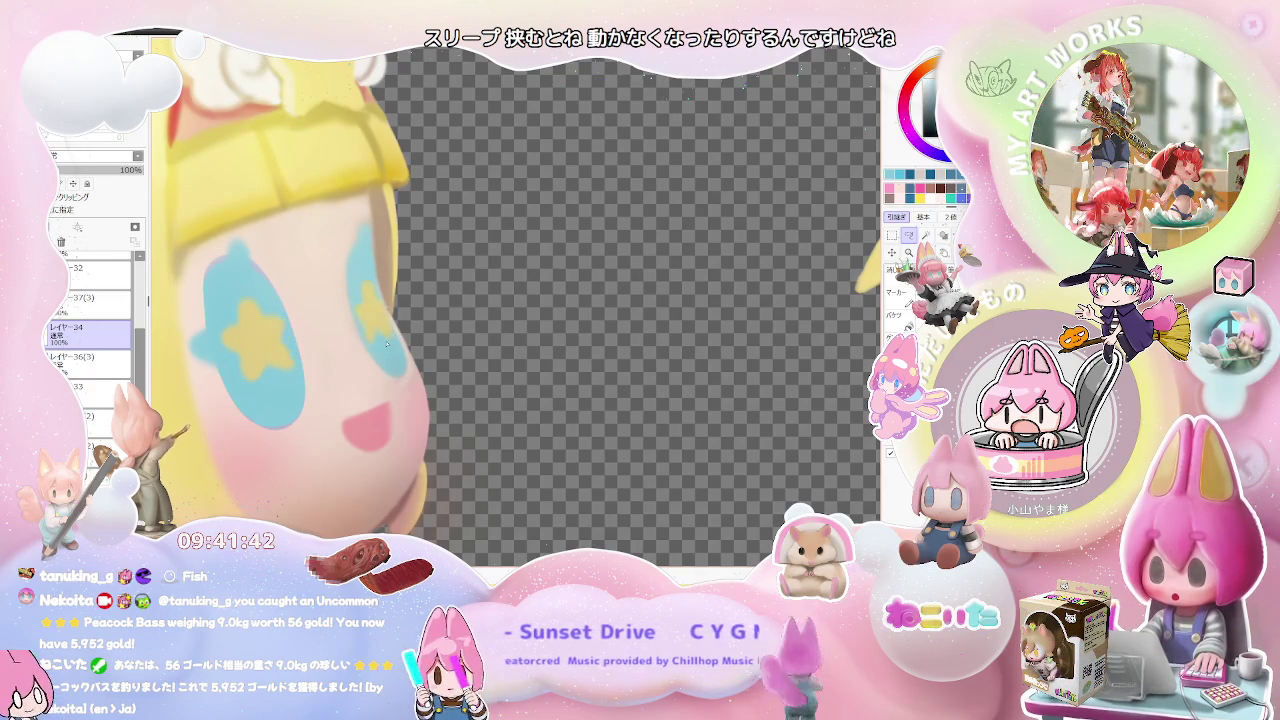
key("ctrl+v")
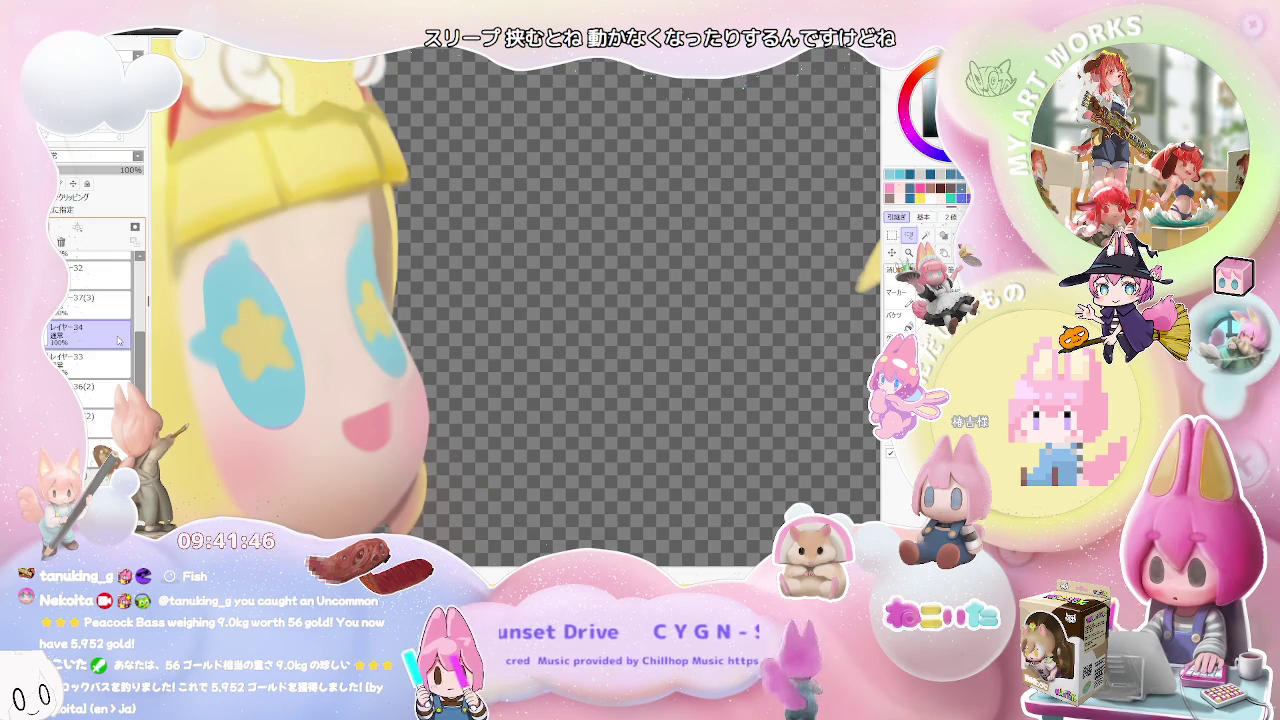
left_click_drag(255, 393, 290, 395)
key("ctrl+t")
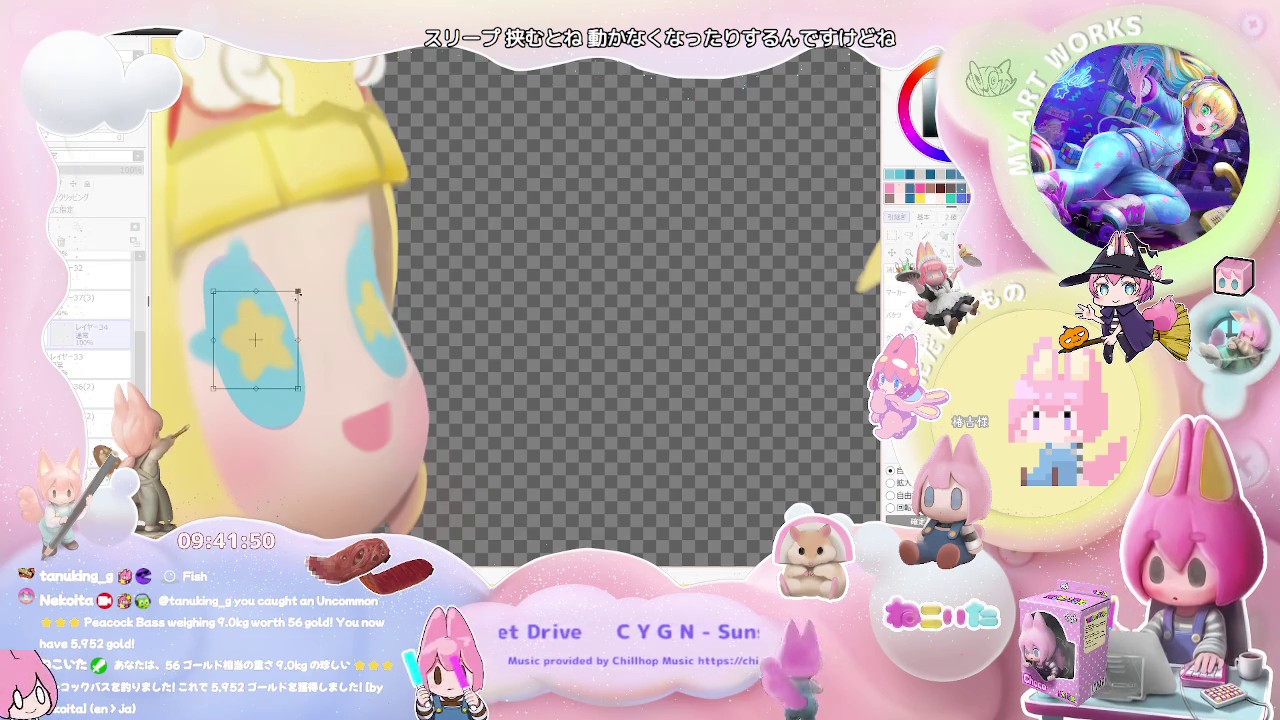
left_click_drag(285, 306, 282, 325)
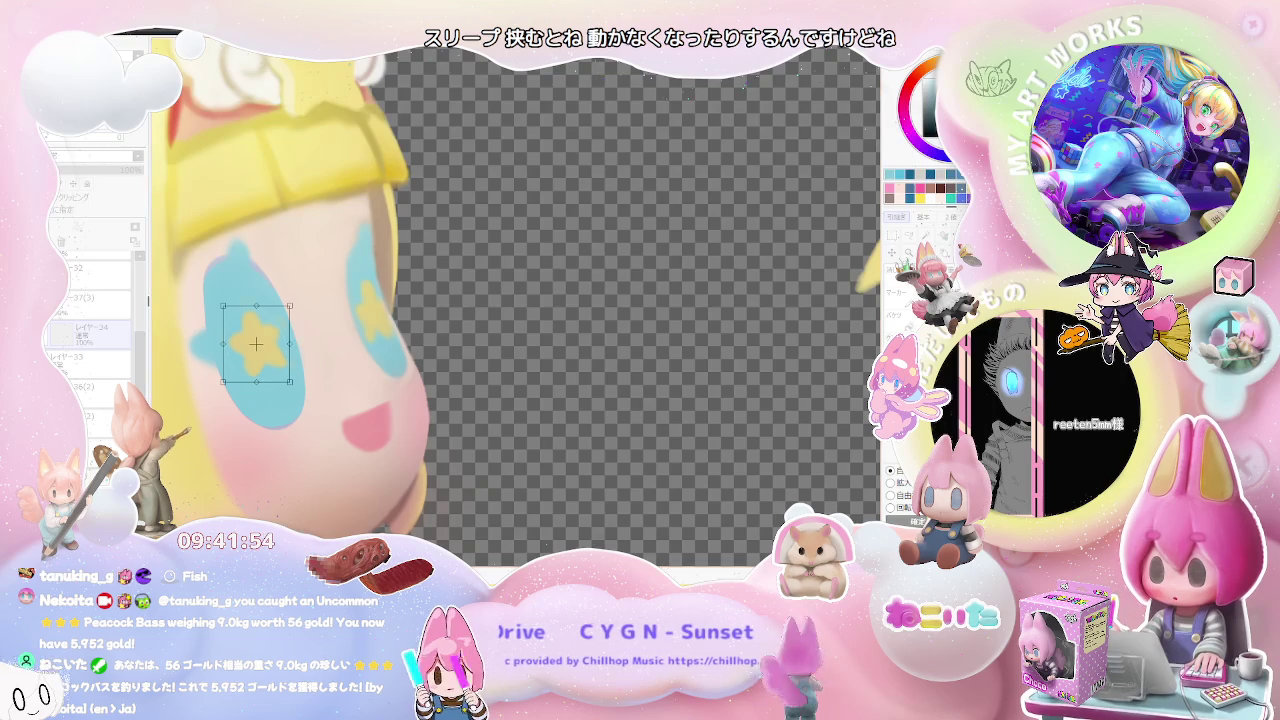
left_click(913, 521)
key("ctrl+d")
- Shrink the right eye's star and move it lower in the eye
left_click_drag(355, 343, 398, 276)
key("ctrl+t")
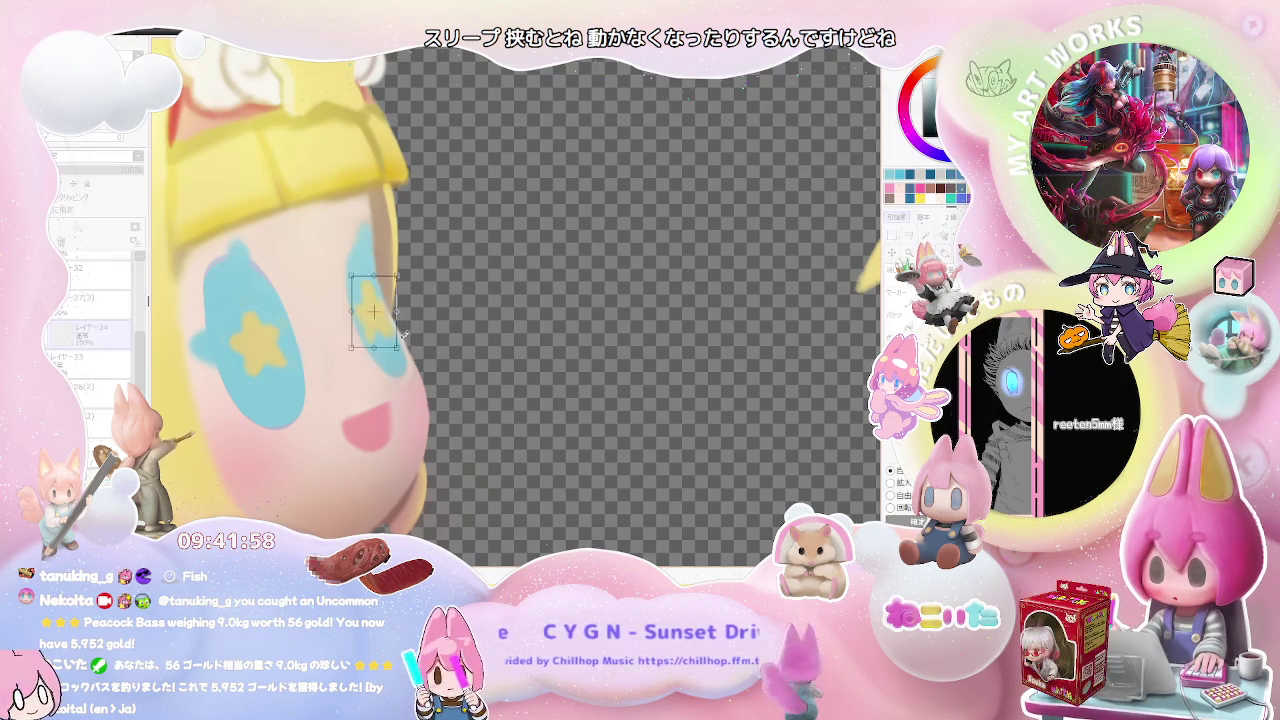
left_click_drag(403, 335, 380, 302)
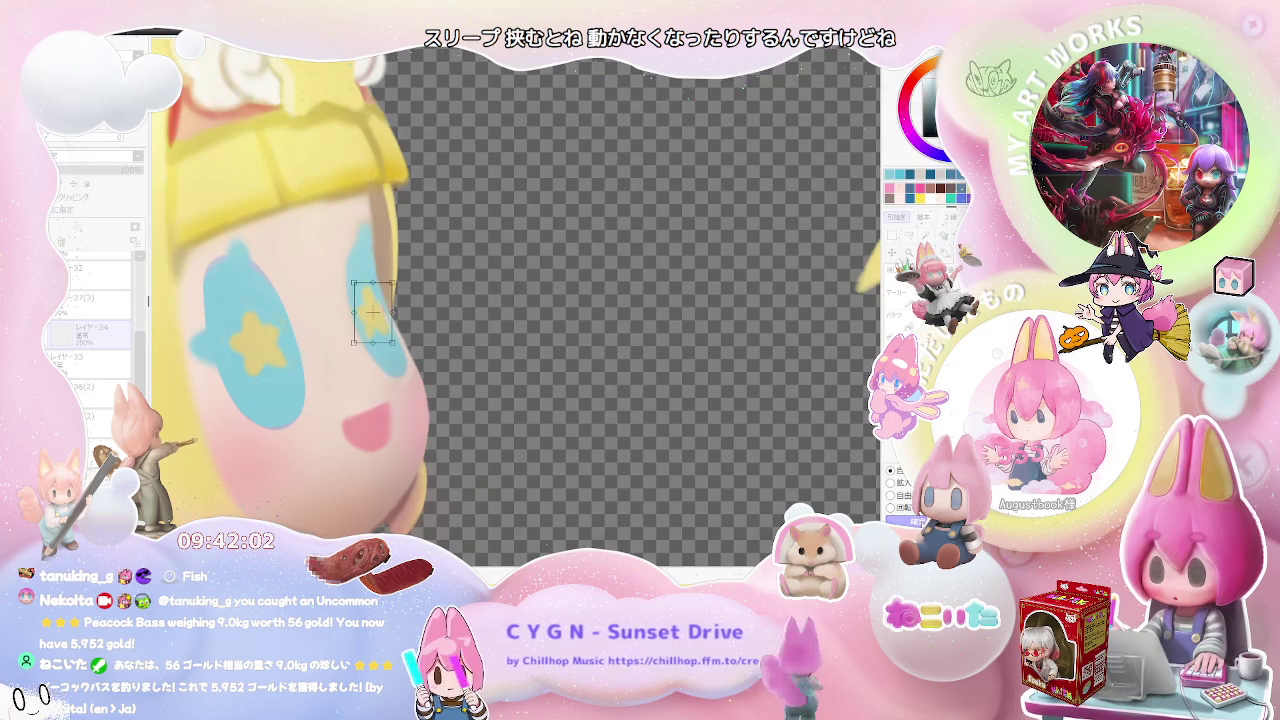
key("Return")
scroll(710, 408, "down", 2)
scroll(710, 408, "down", 1)
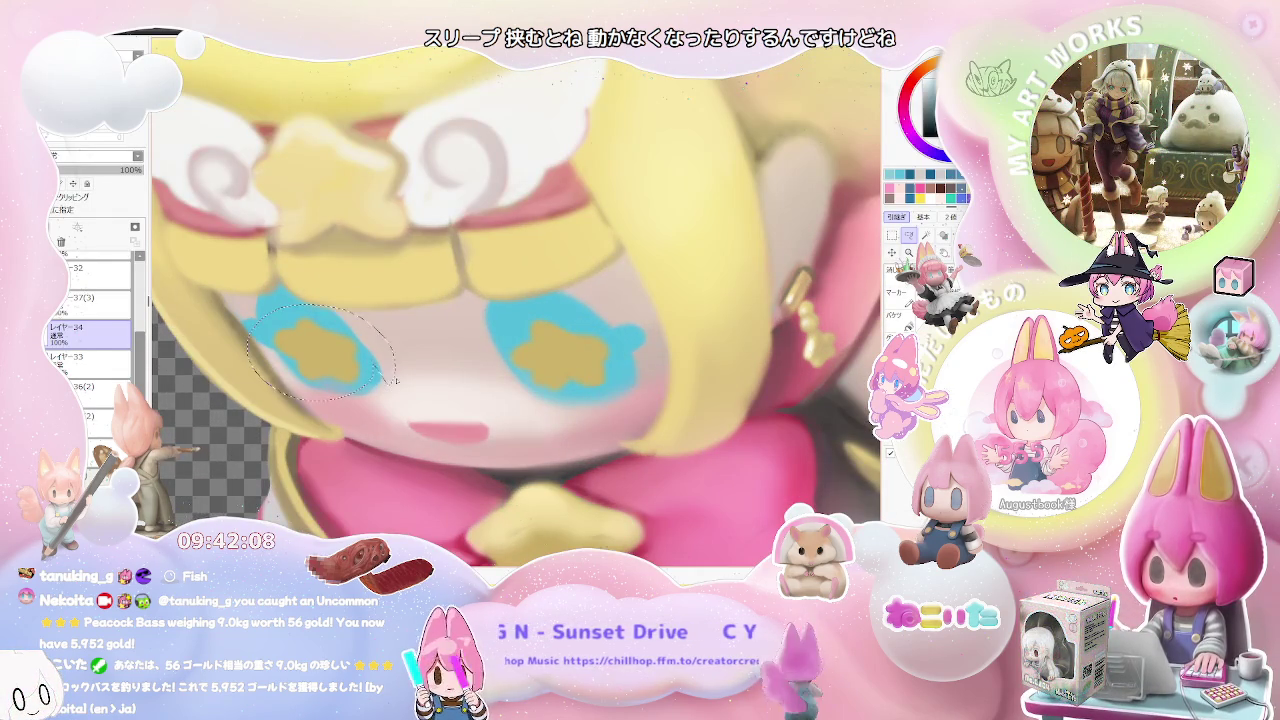
key("ctrl+t")
left_click_drag(367, 313, 336, 353)
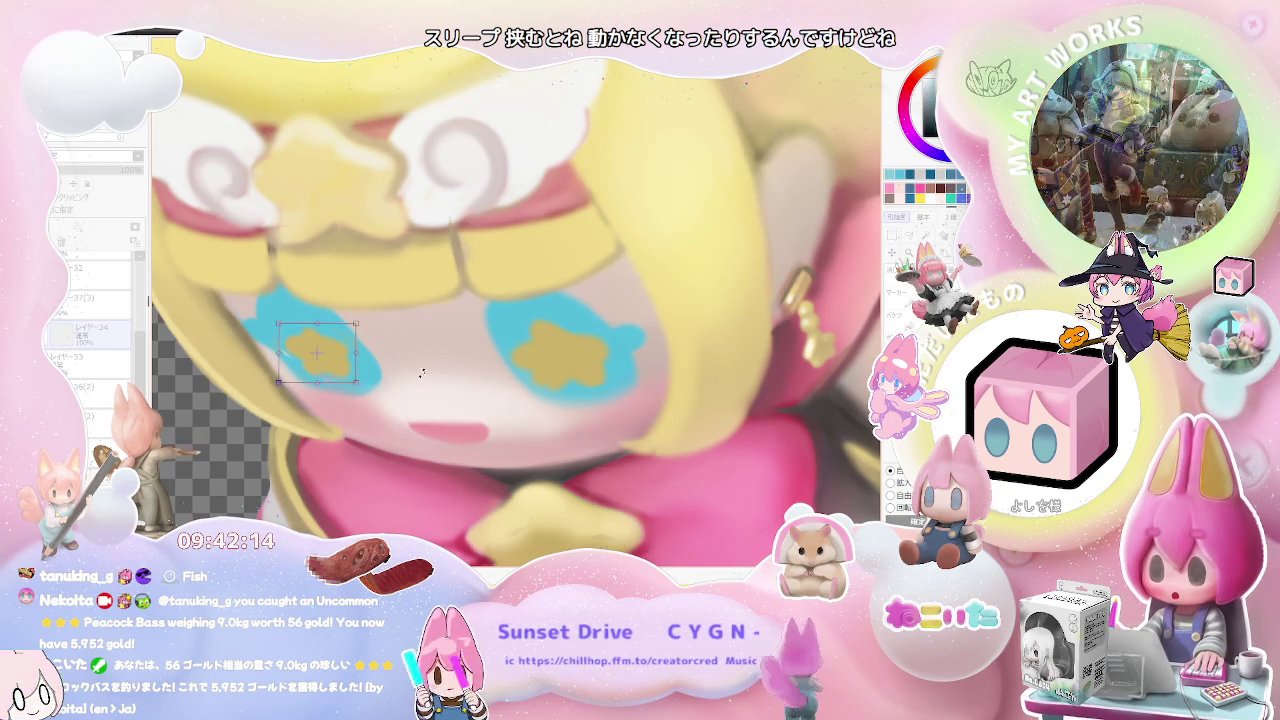
key("Return")
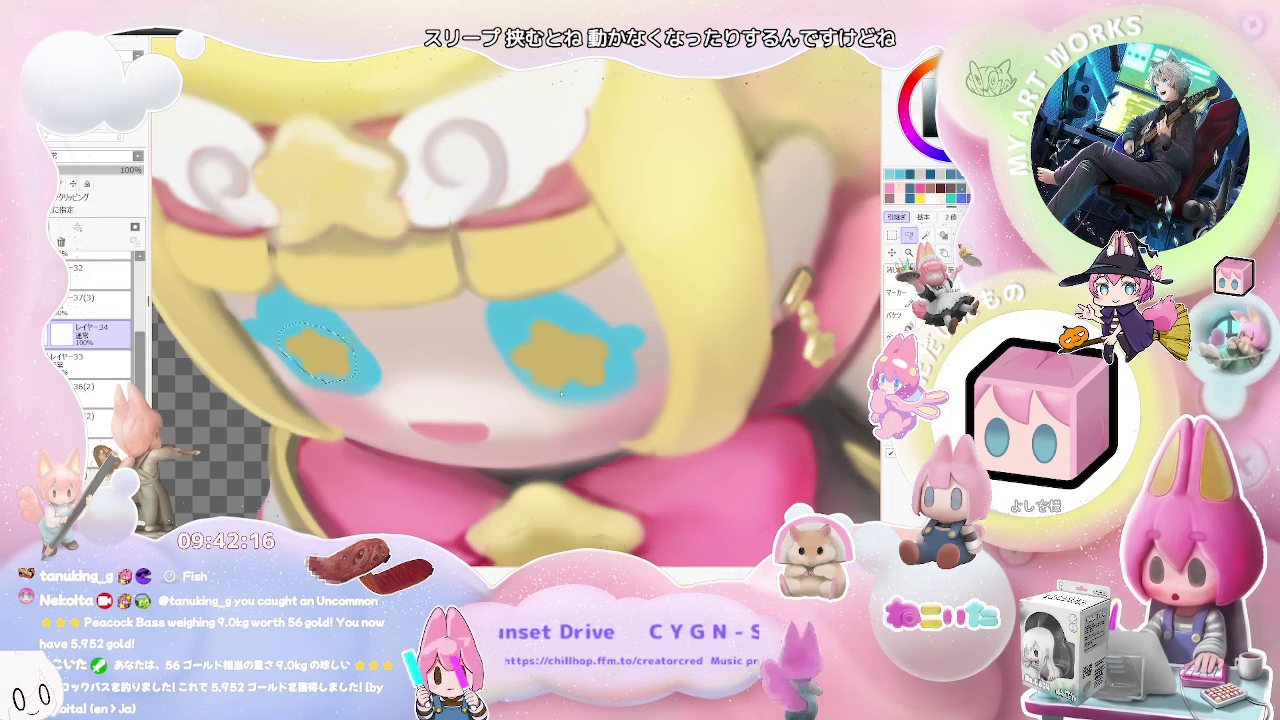
left_click_drag(520, 330, 588, 398)
key("ctrl+t")
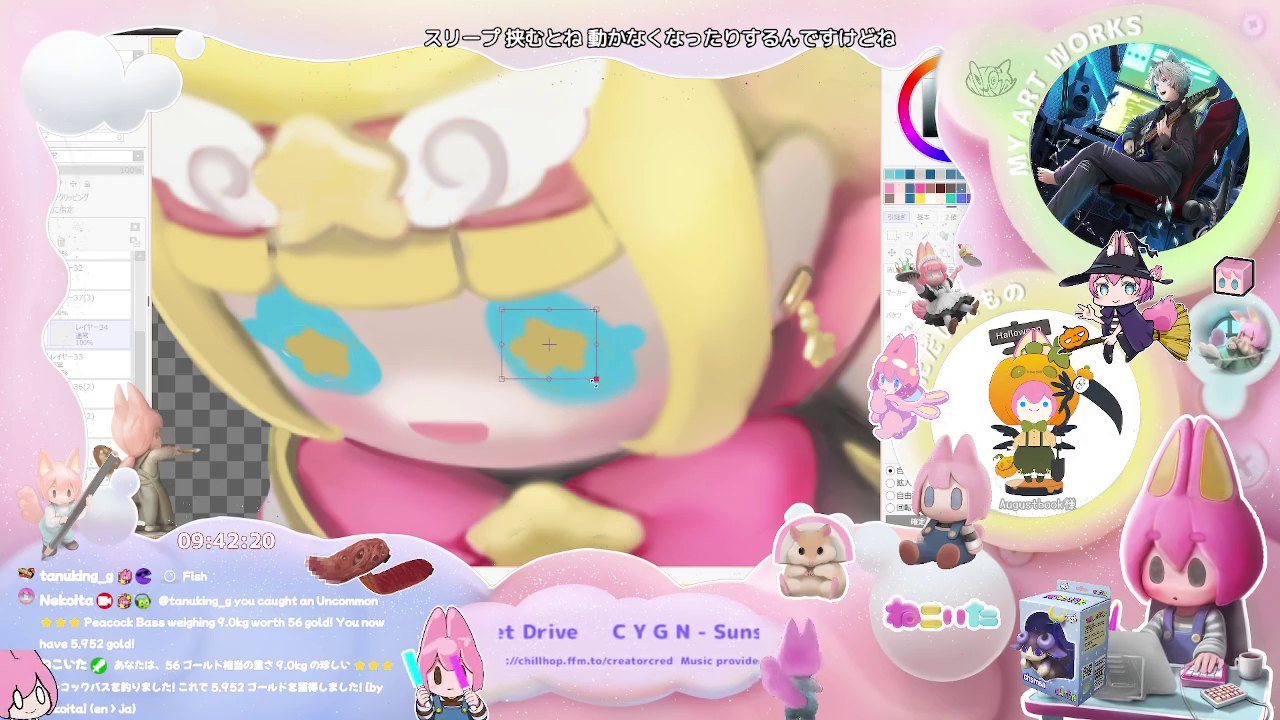
left_click_drag(576, 346, 584, 355)
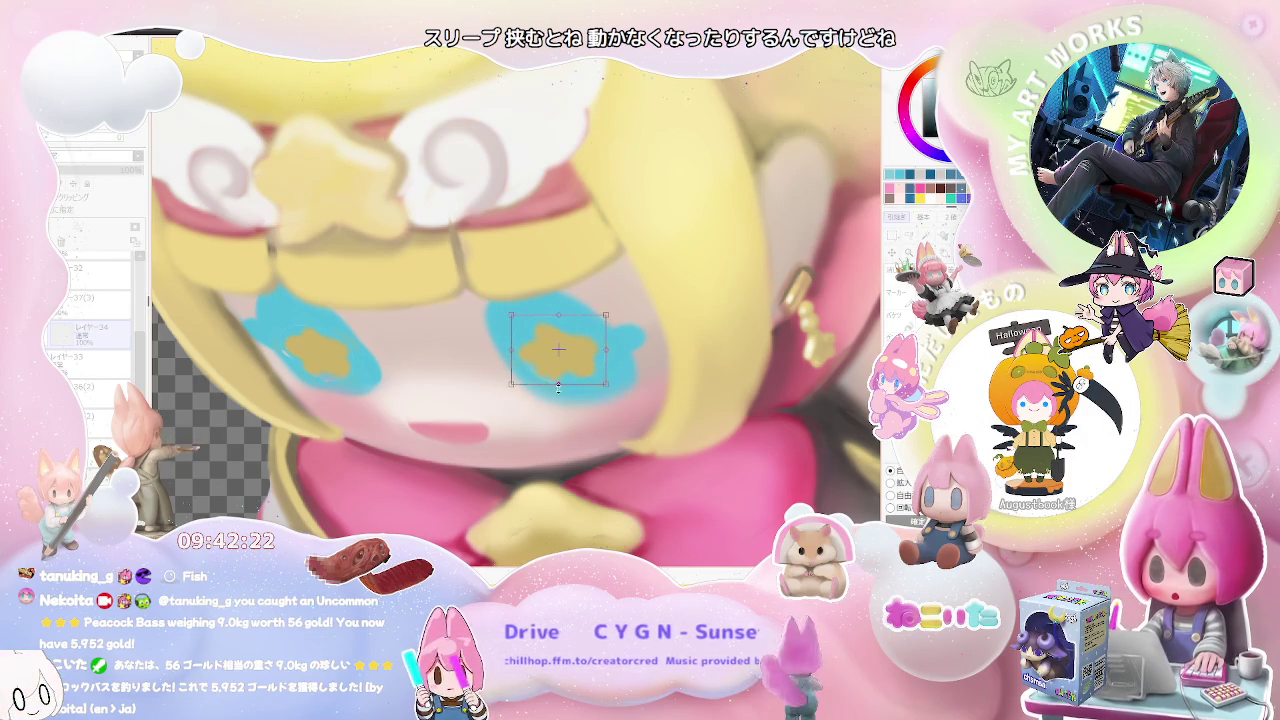
key("Return")
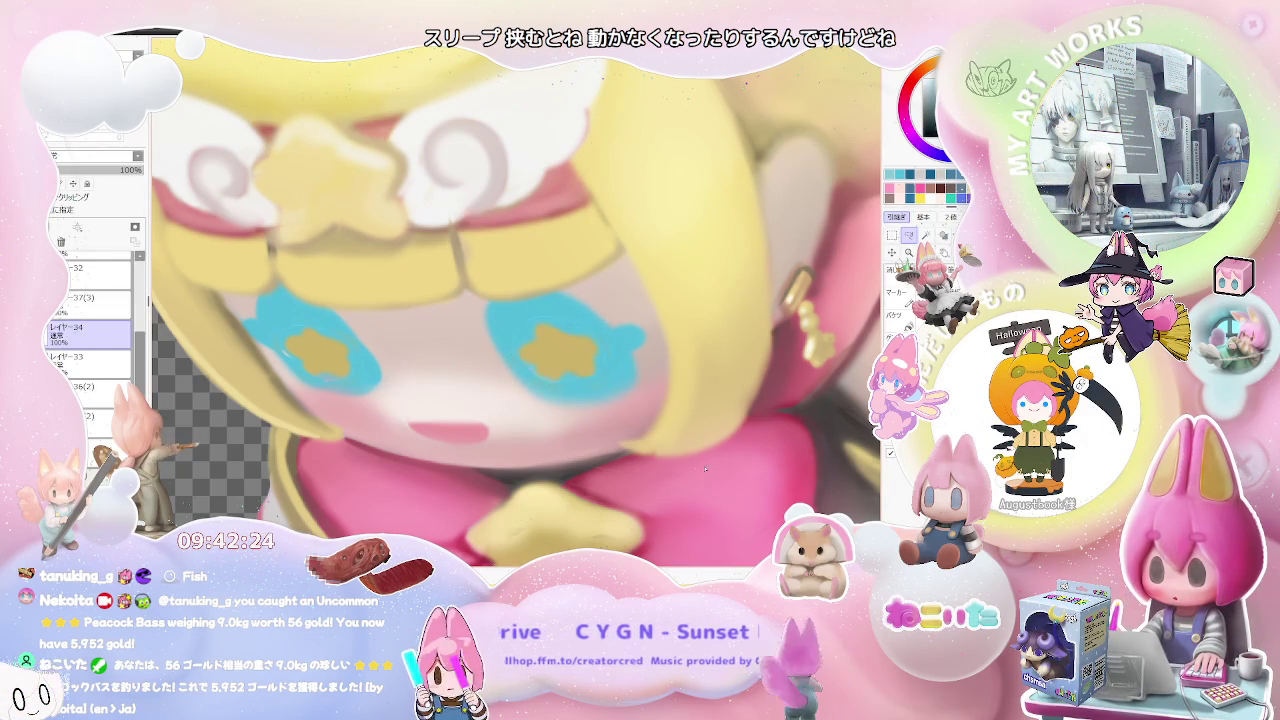
scroll(705, 468, "down", 1)
scroll(369, 386, "up", 2)
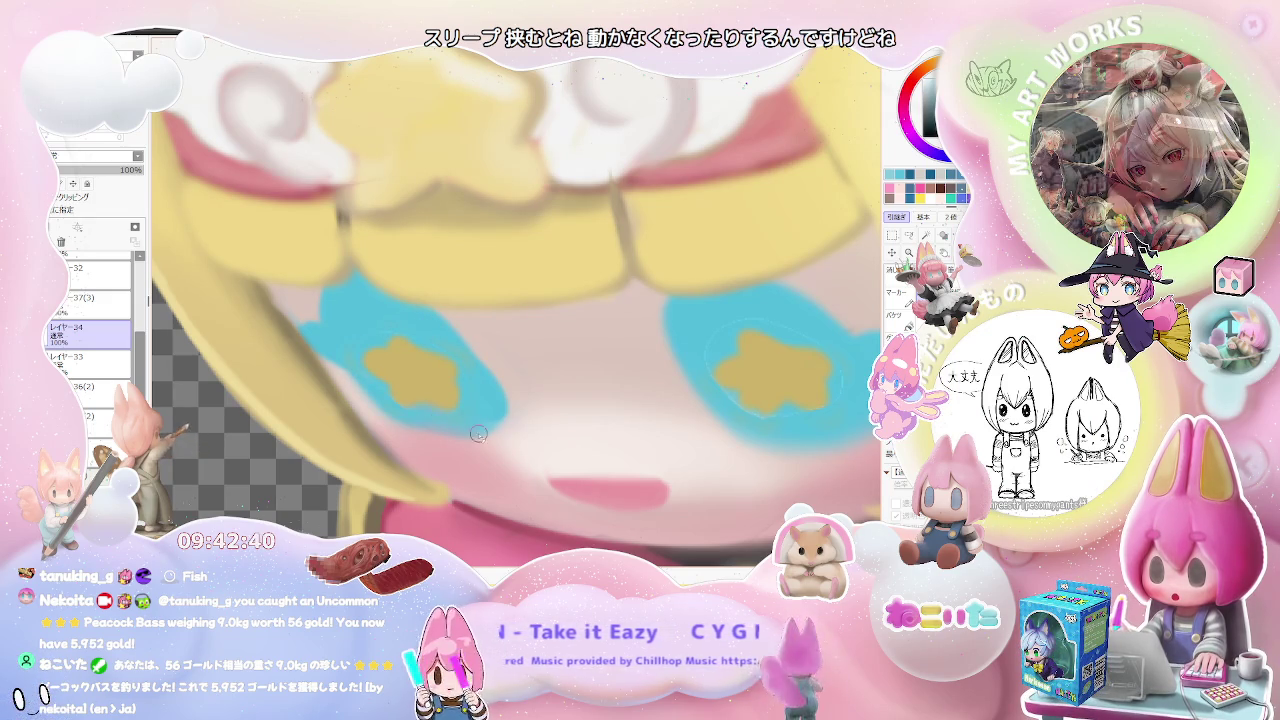
left_click_drag(478, 433, 546, 428)
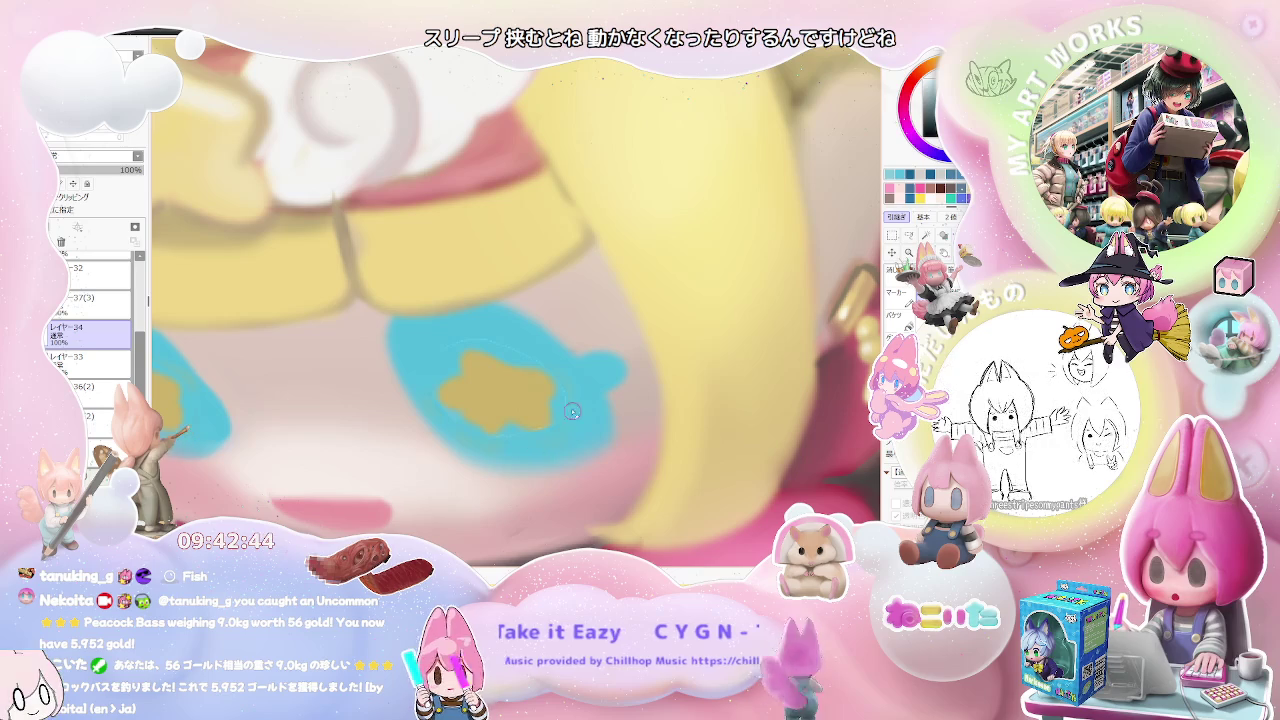
scroll(539, 354, "down", 2)
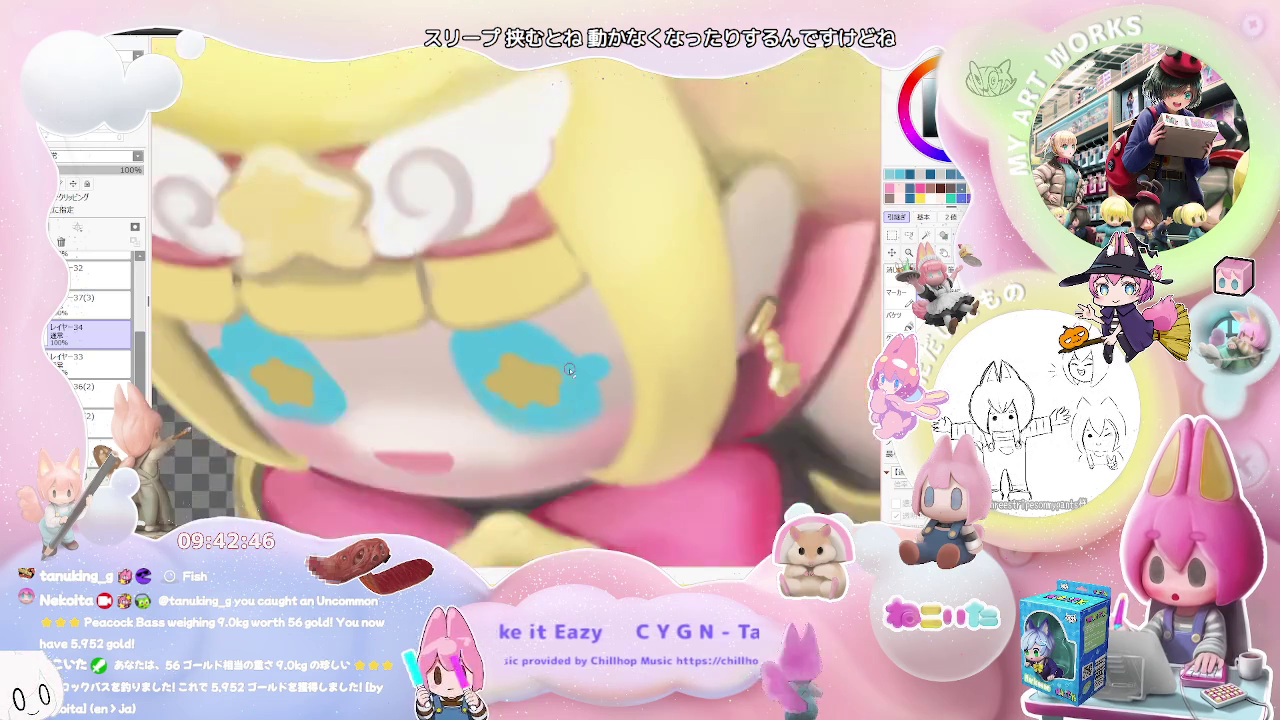
scroll(575, 360, "down", 2)
scroll(620, 400, "down", 2)
scroll(708, 486, "down", 2)
scroll(709, 487, "up", 2)
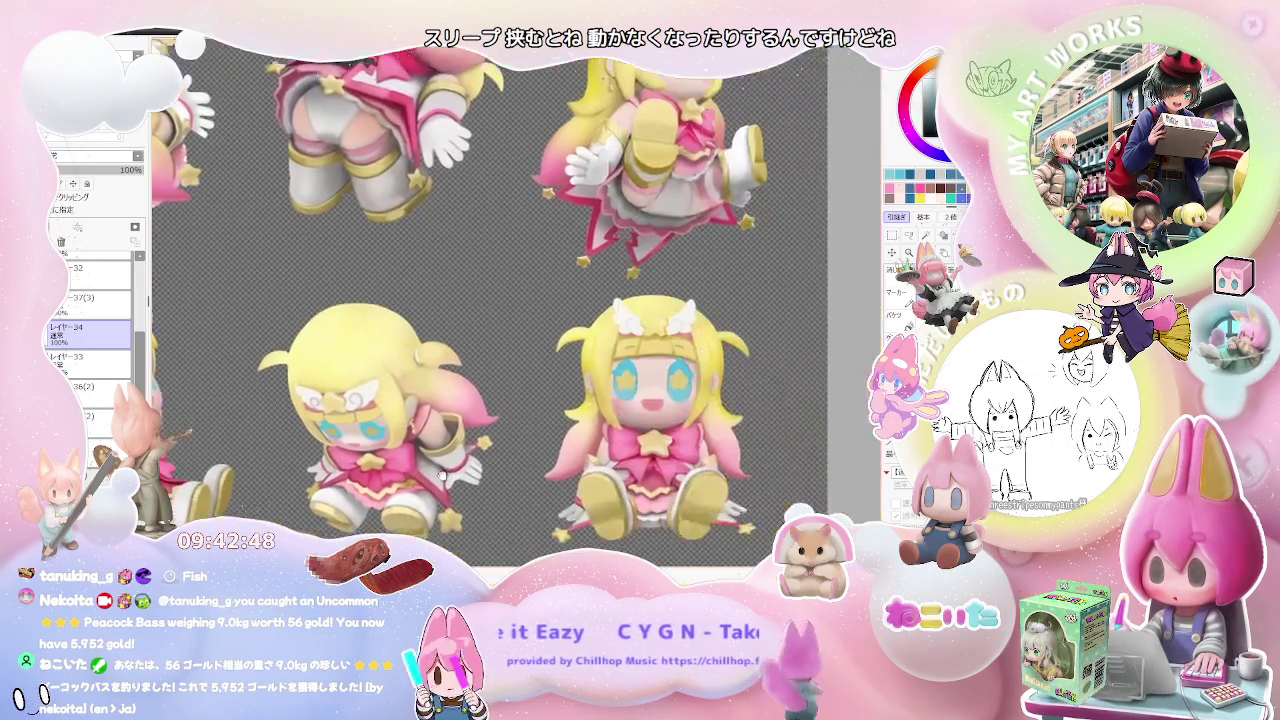
- Lasso the left-eye star, shrink it and nudge it slightly up and right
scroll(740, 430, "up", 2)
scroll(780, 360, "up", 2)
scroll(810, 300, "up", 2)
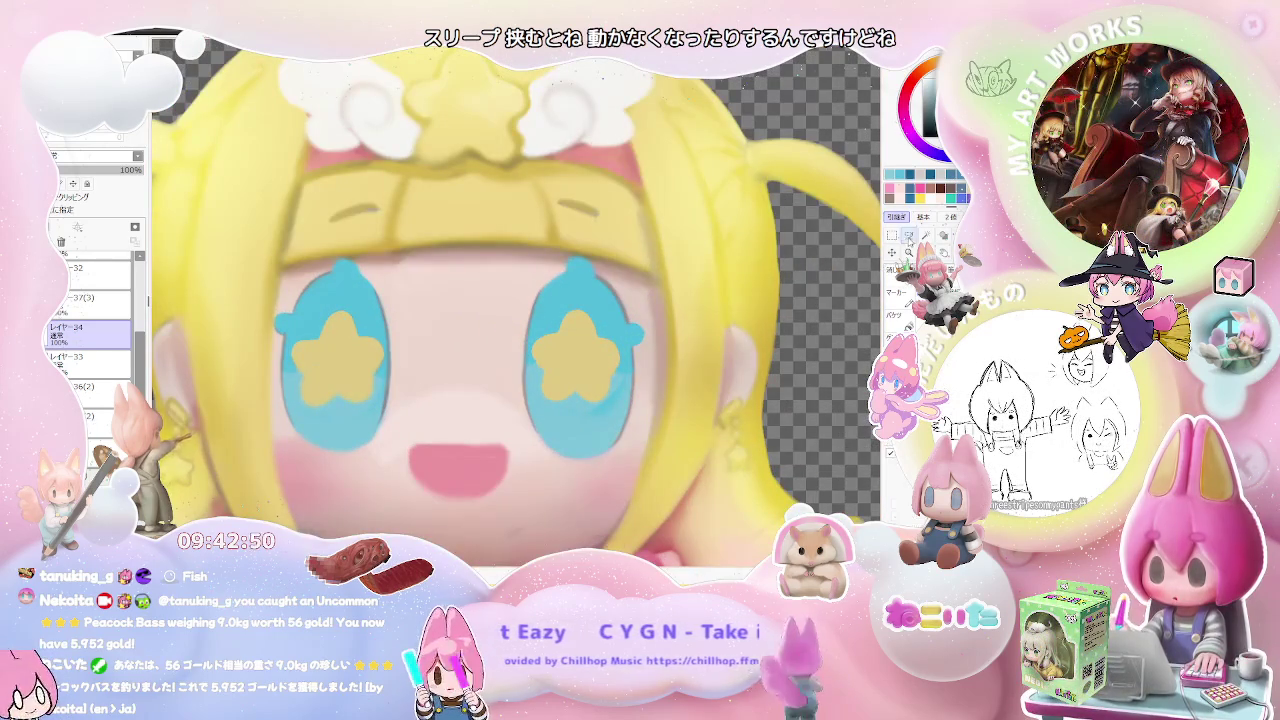
scroll(334, 415, "up", 2)
left_click_drag(262, 345, 411, 399)
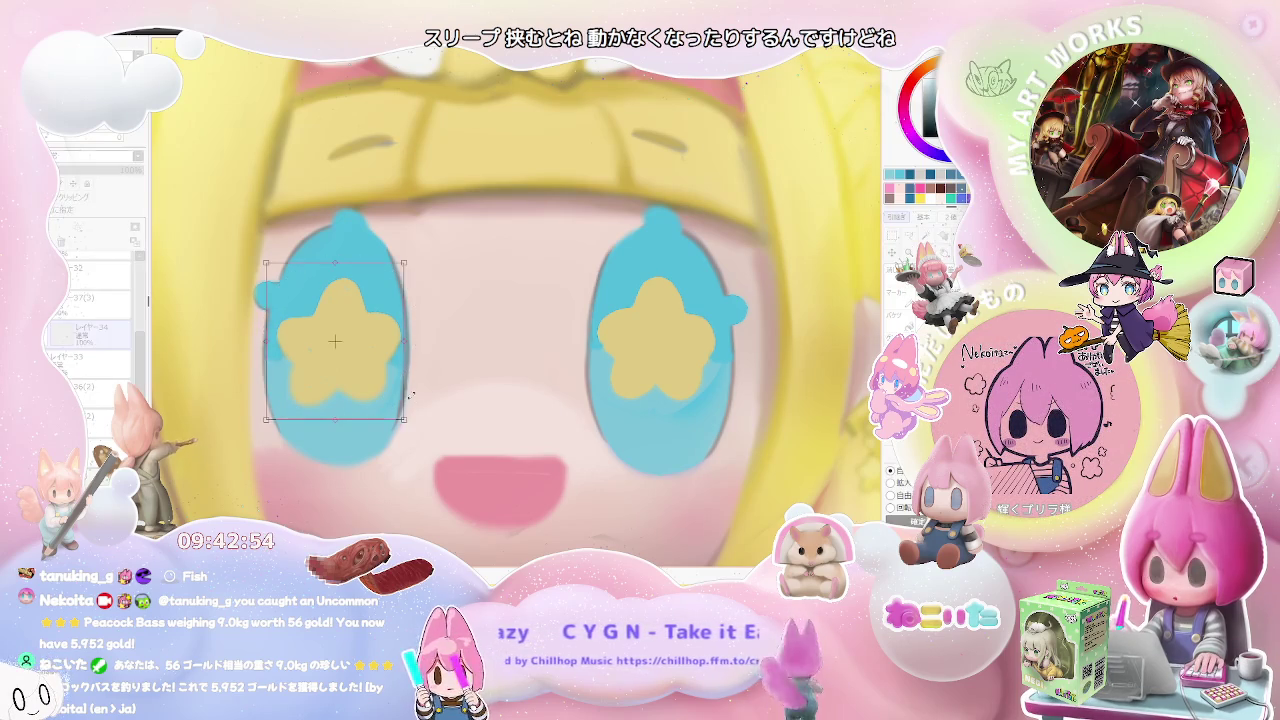
key("ctrl+t")
mouse_move(420, 262)
left_mouse_down()
mouse_move(383, 295)
mouse_move(399, 320)
left_mouse_up()
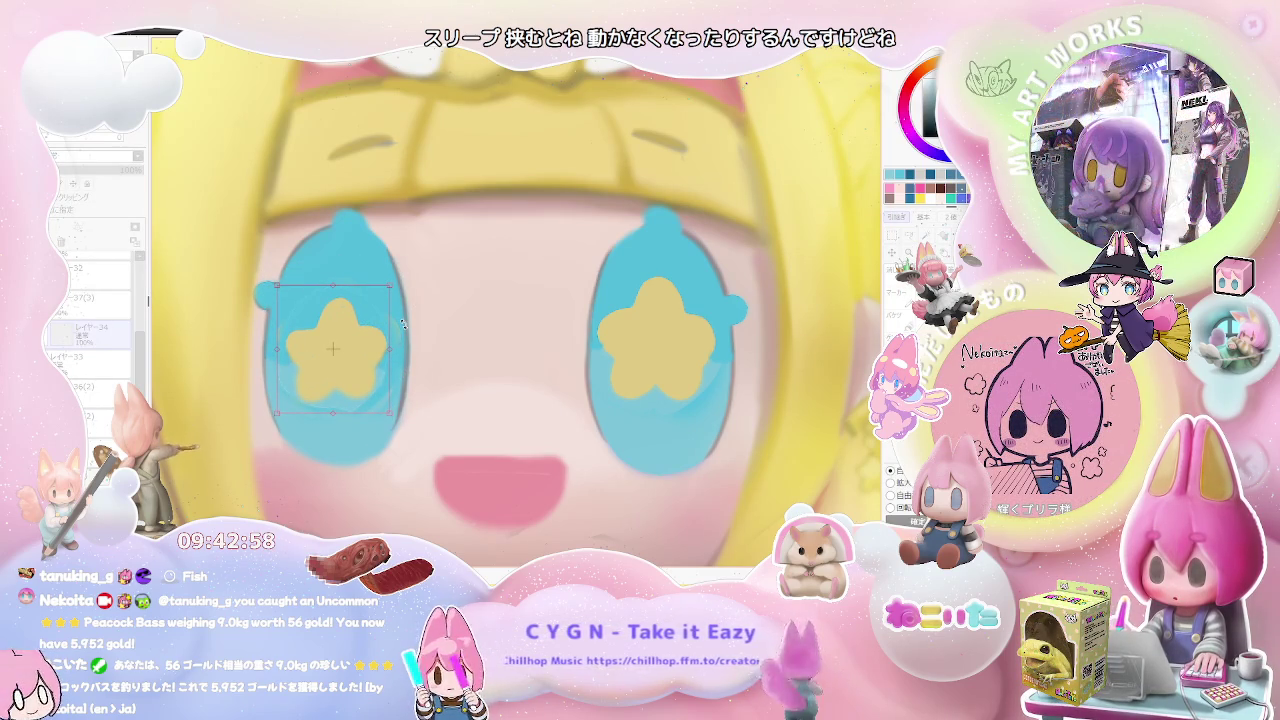
left_click_drag(361, 371, 366, 368)
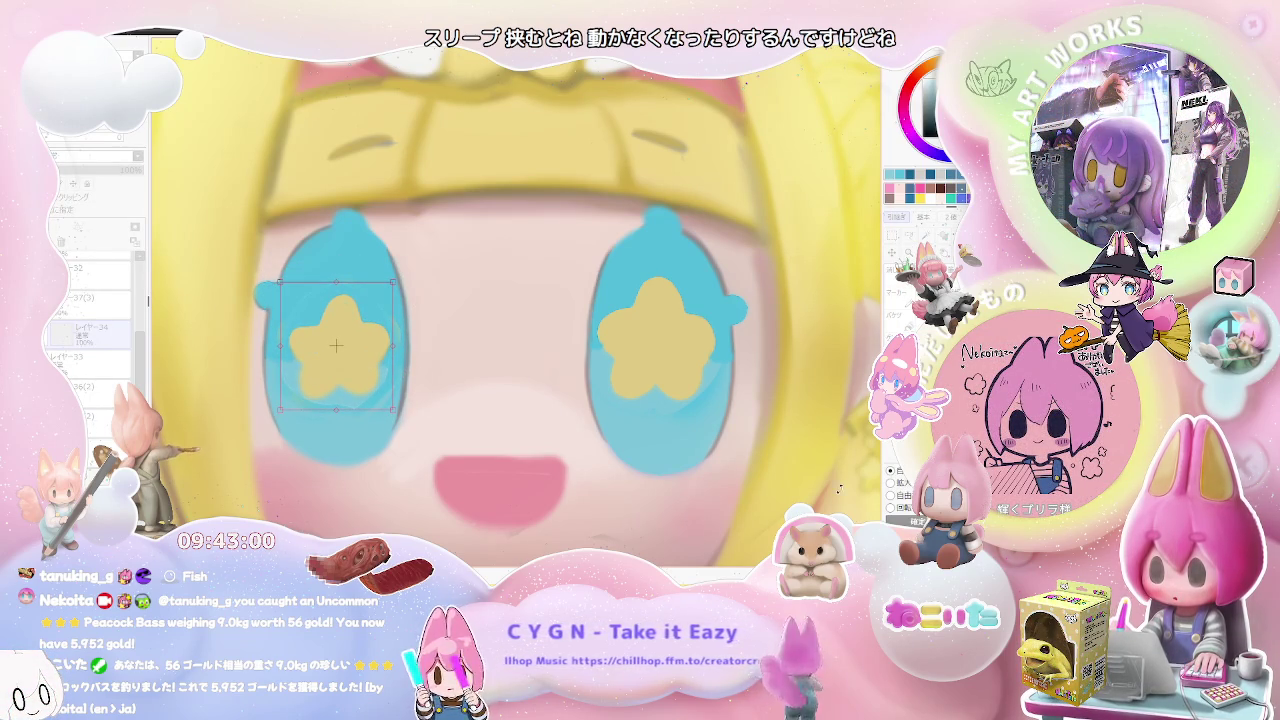
key("Return")
- Shrink the star inside the right eye
scroll(449, 412, "up", 2)
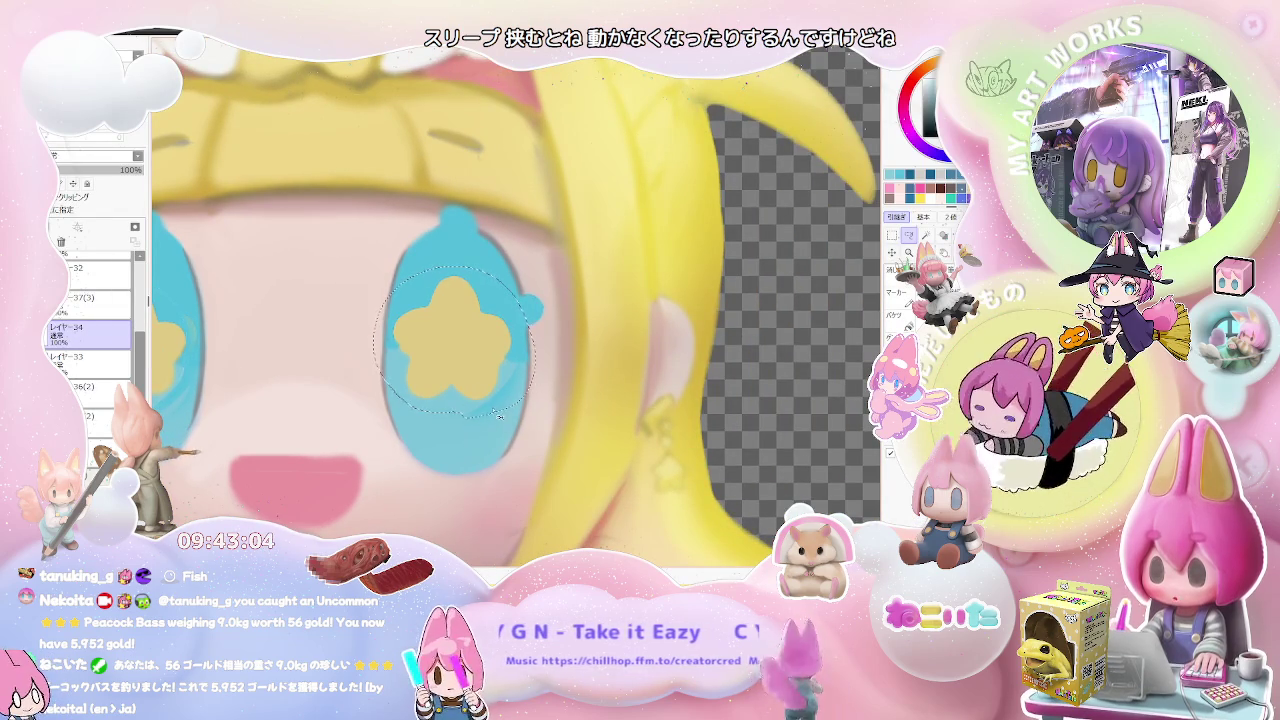
key("ctrl+t")
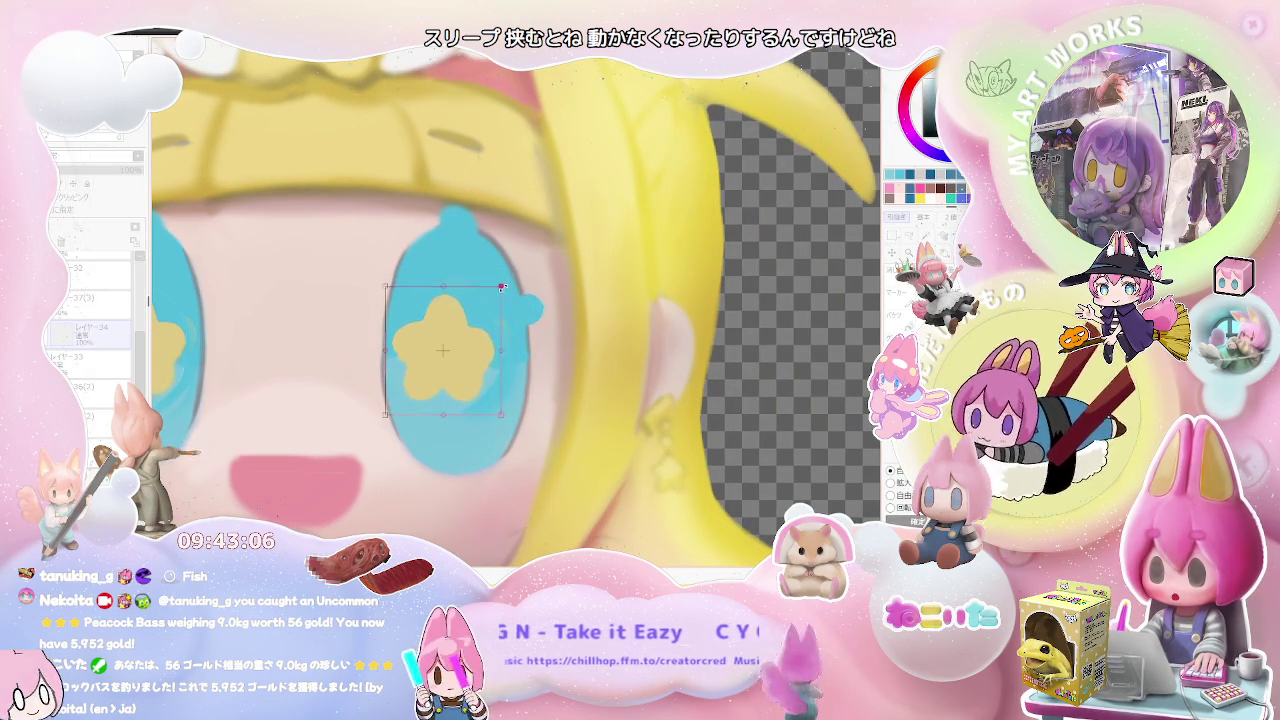
scroll(500, 310, "down", 1)
left_click_drag(511, 295, 504, 307)
key("Return")
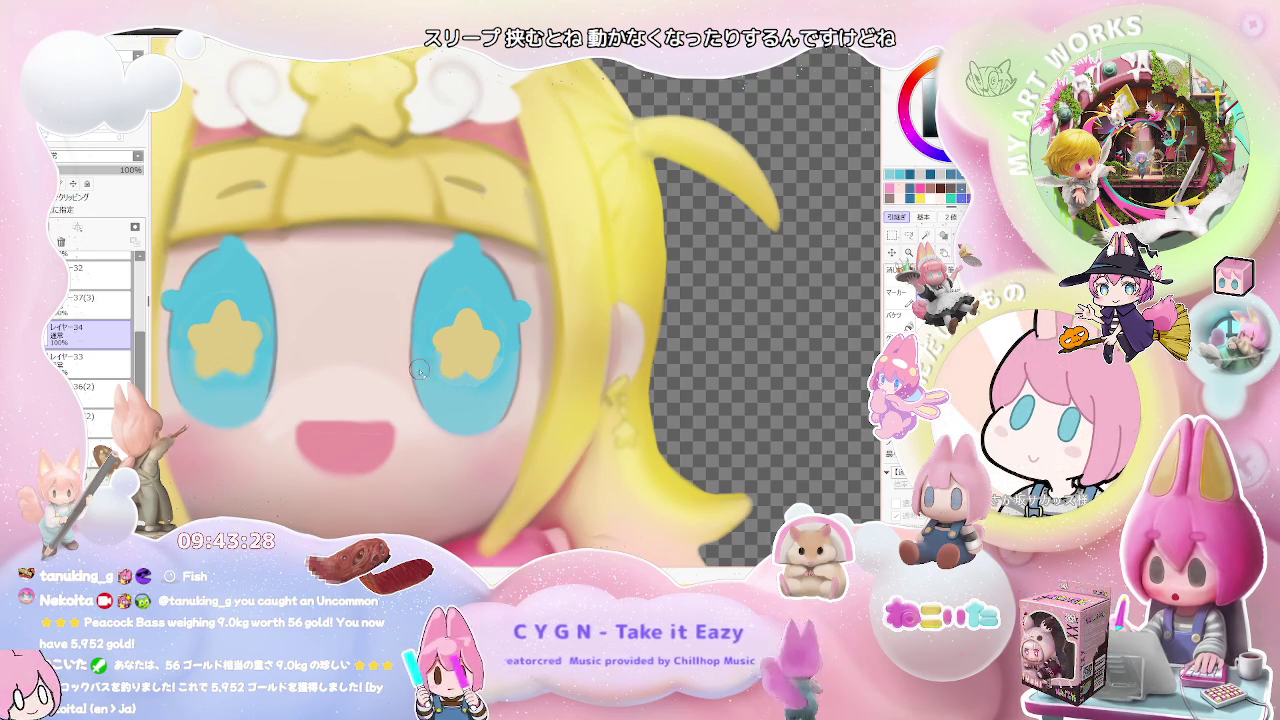
- Shrink the left-eye star a little more
scroll(513, 288, "down", 2)
scroll(513, 288, "down", 2)
scroll(513, 288, "down", 1)
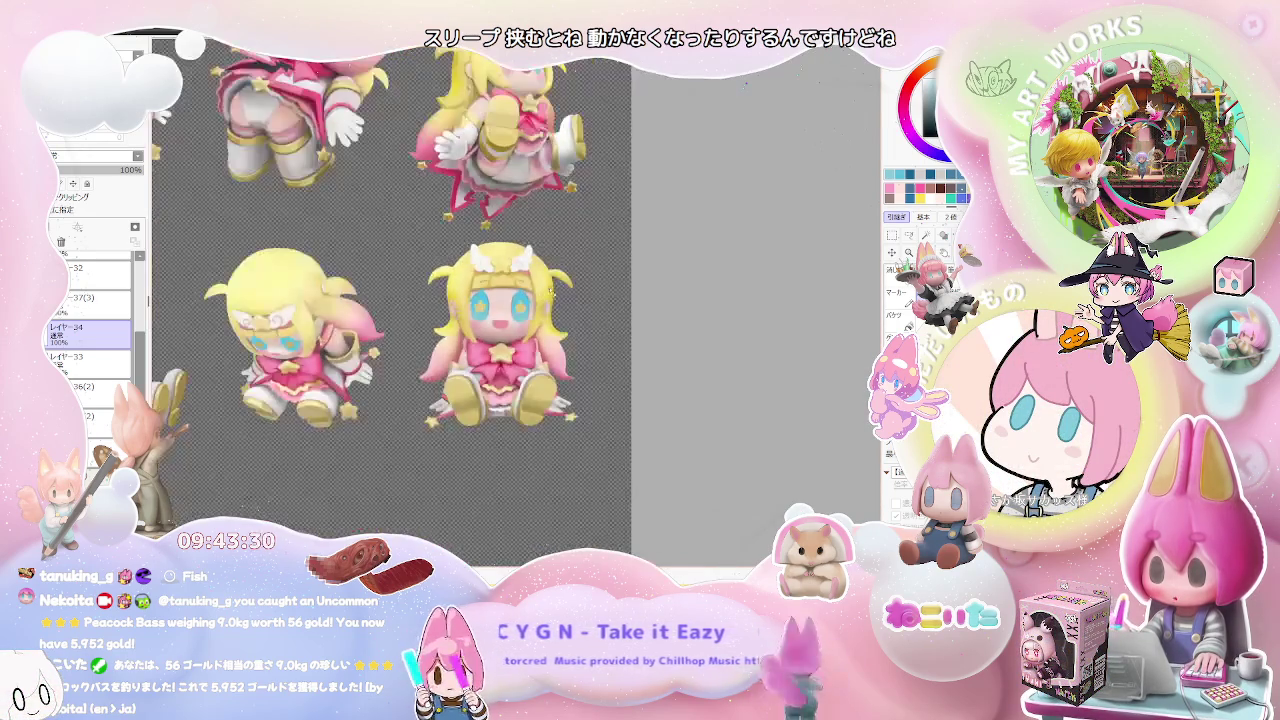
left_click_drag(513, 288, 466, 362)
scroll(466, 362, "up", 1)
scroll(462, 355, "up", 1)
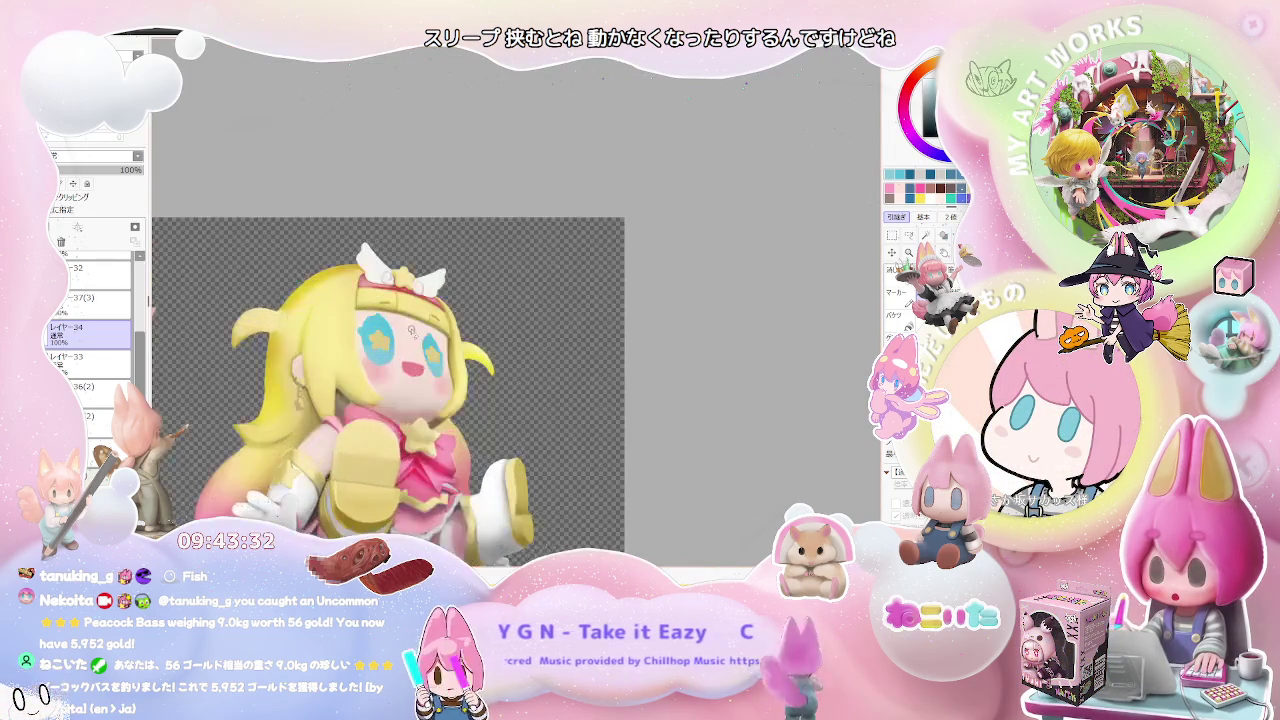
scroll(458, 346, "up", 1)
scroll(454, 338, "up", 1)
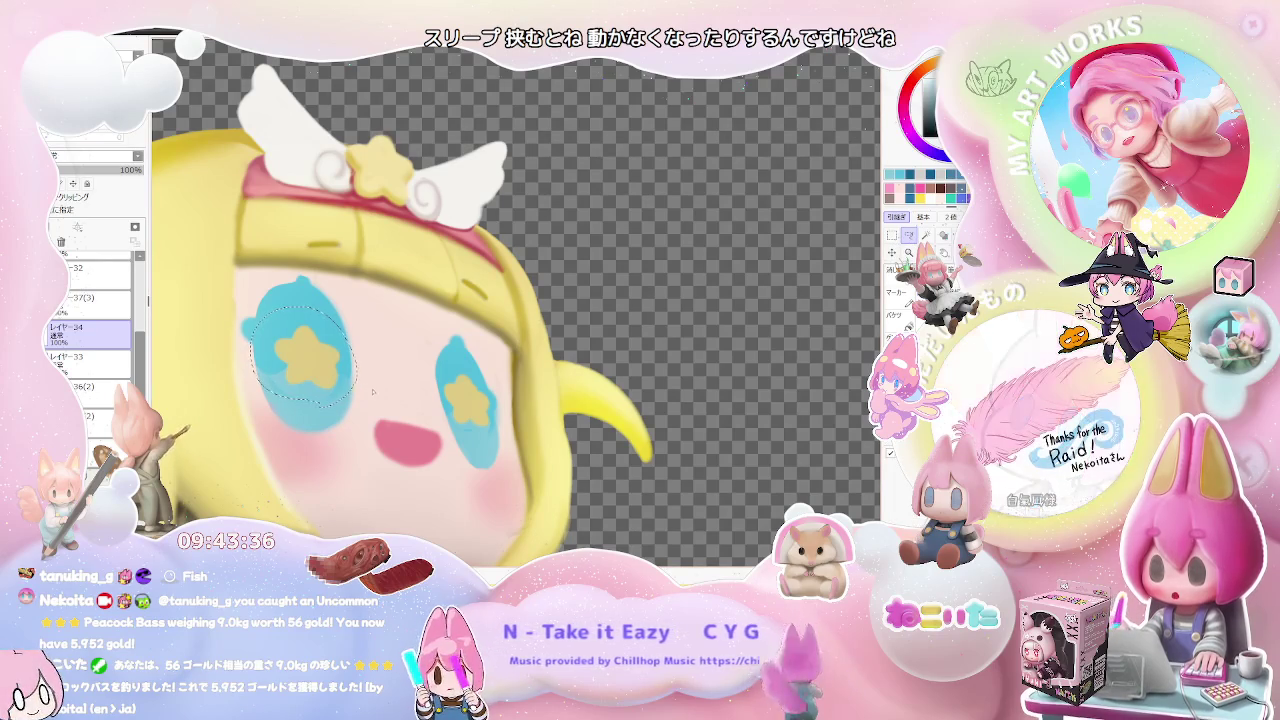
key("ctrl+t")
left_click_drag(342, 313, 337, 317)
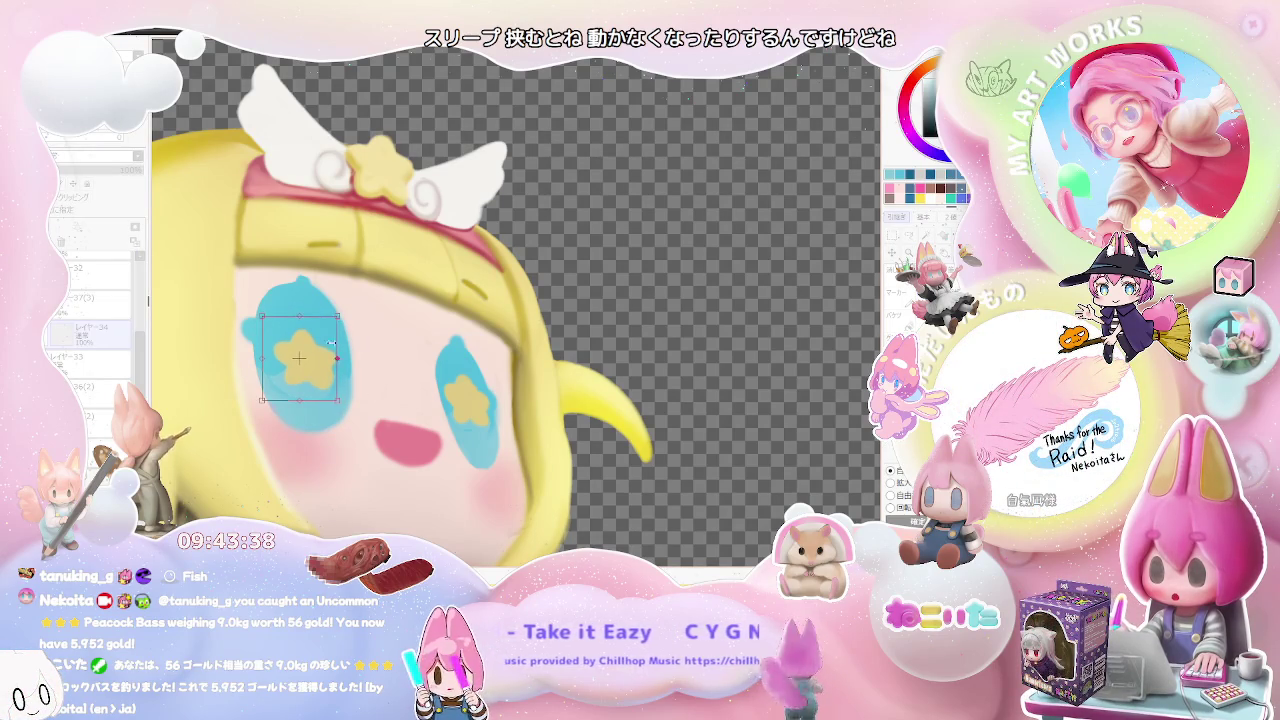
key("Return")
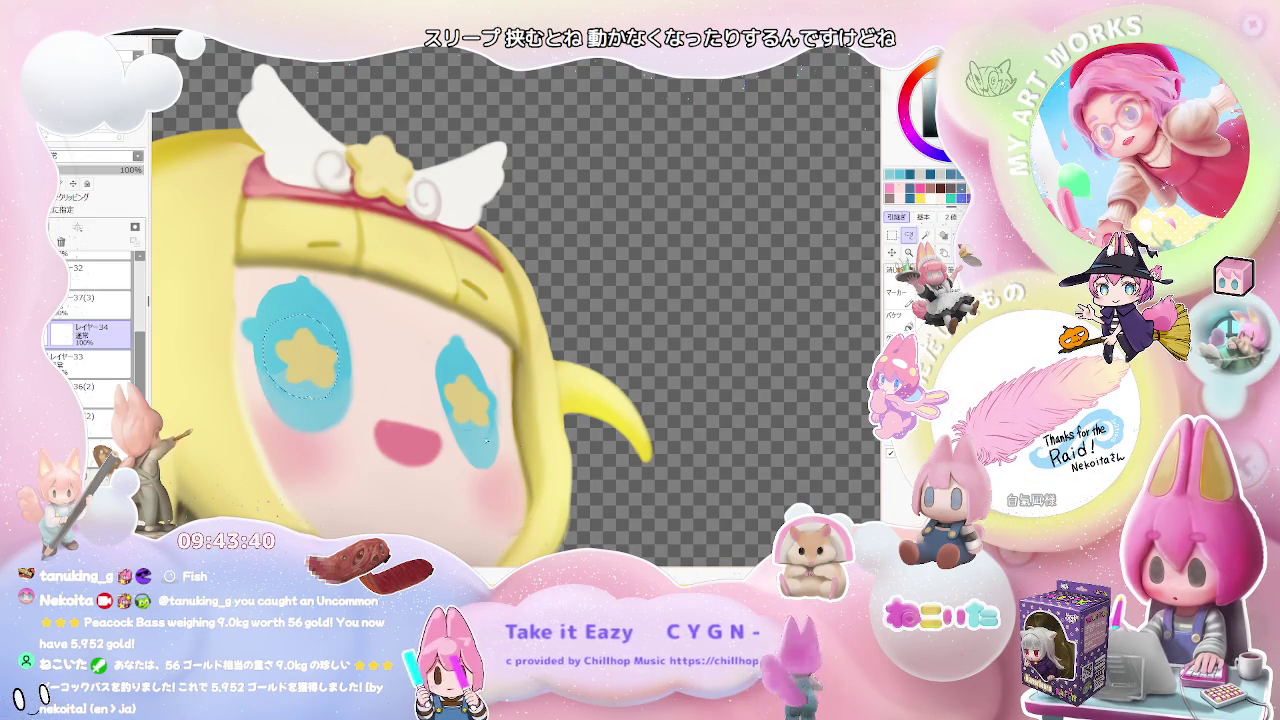
- Shrink the right-eye star a little further
key("ctrl+t")
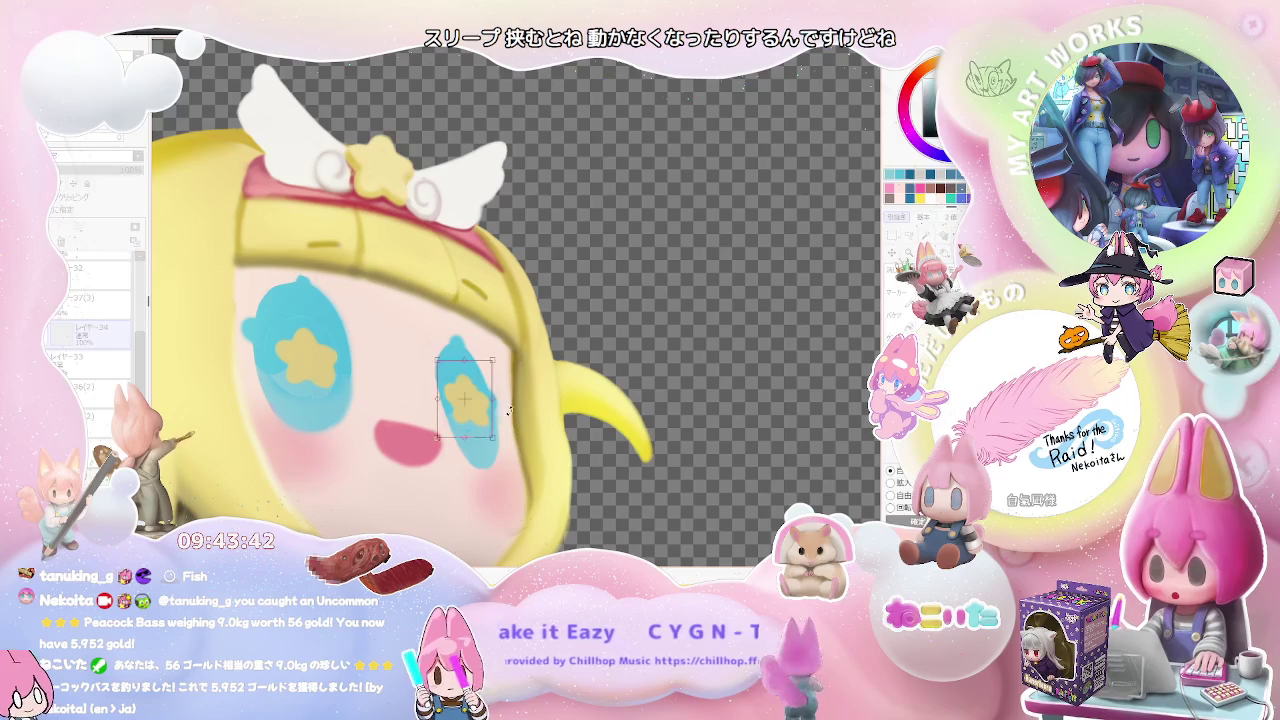
left_click_drag(493, 358, 489, 367)
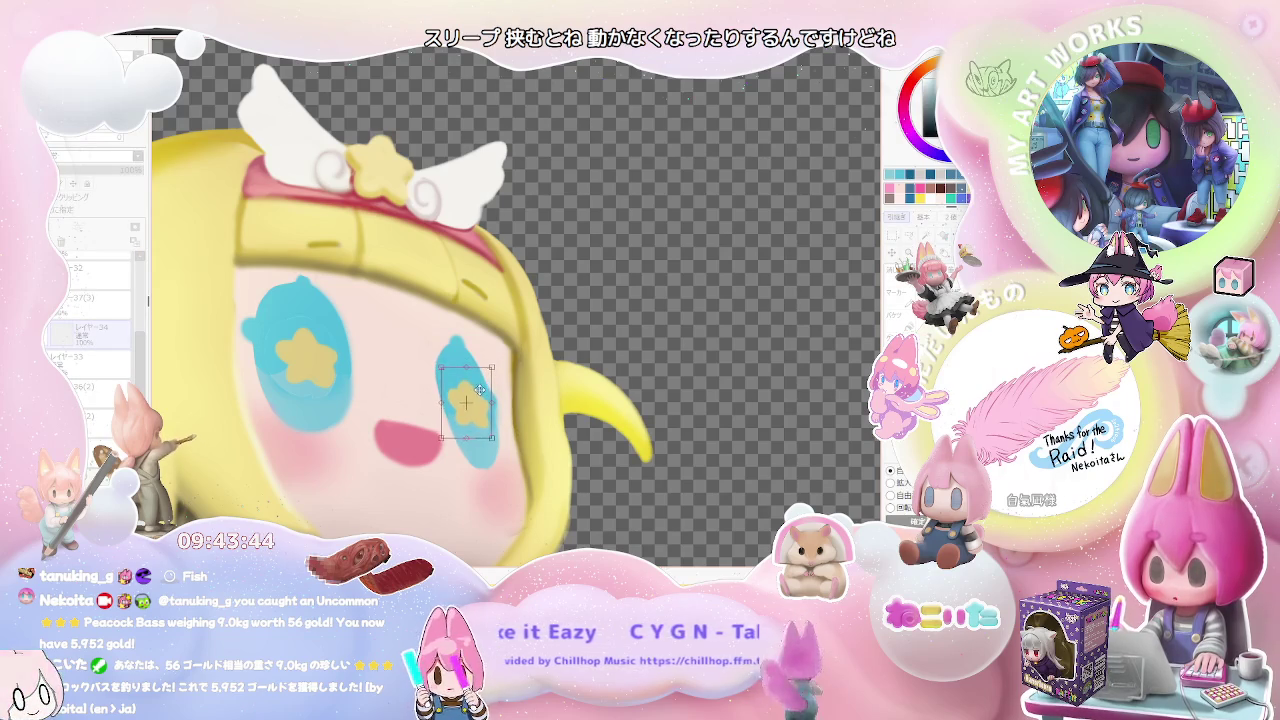
key("Return")
scroll(710, 421, "down", 2)
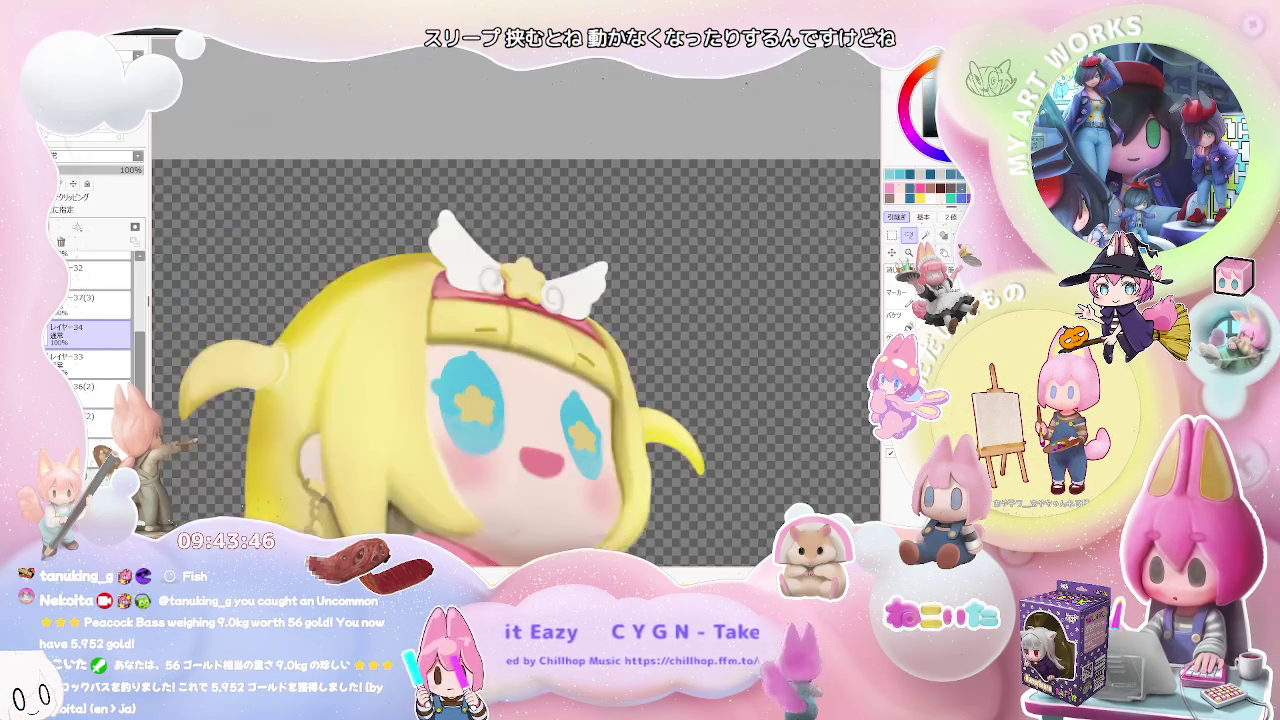
- Duplicate layers レイヤー34 and レイヤー33 together, then switch to the seated-figure canvas
scroll(710, 421, "down", 2)
scroll(710, 421, "down", 1)
scroll(710, 421, "down", 1)
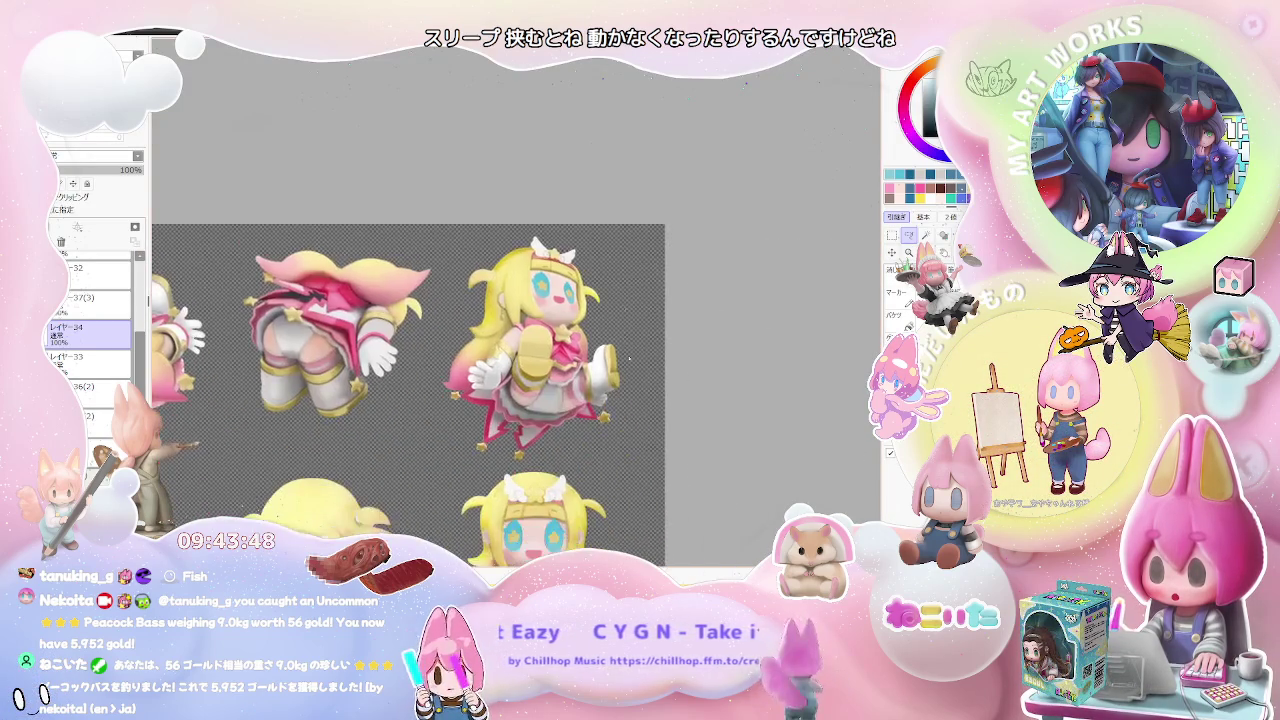
scroll(690, 430, "down", 1)
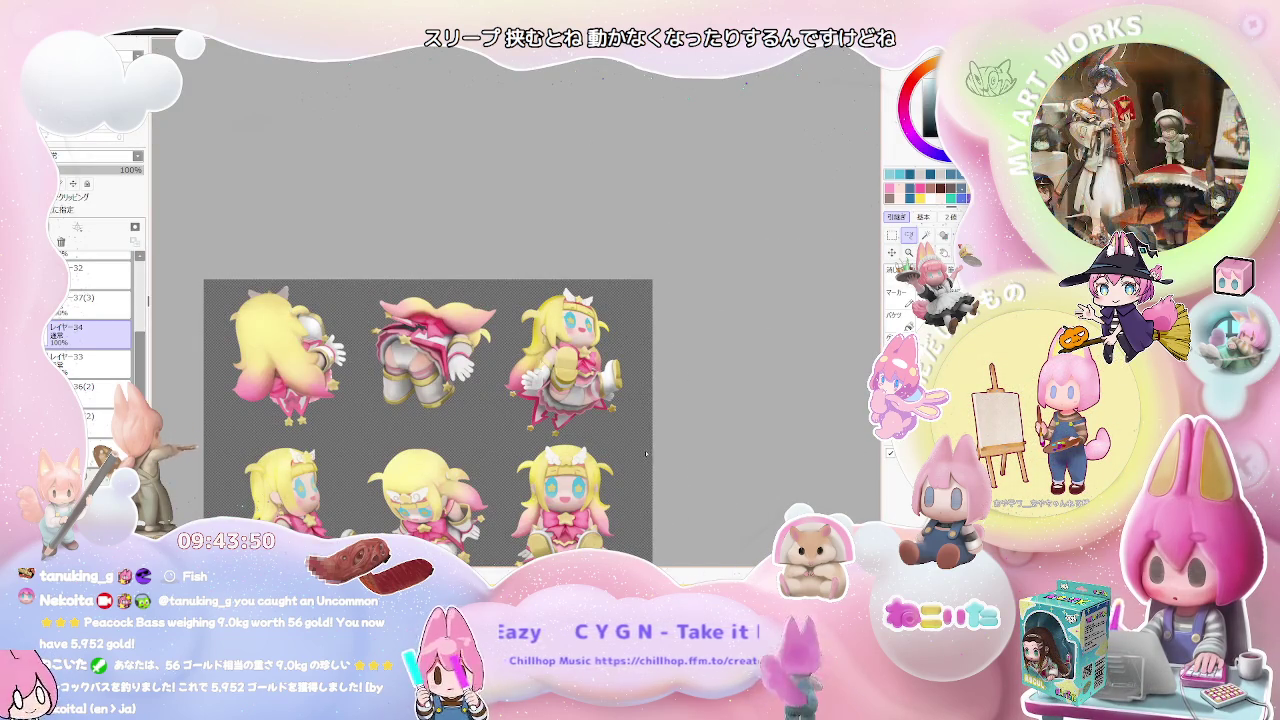
left_click(103, 396)
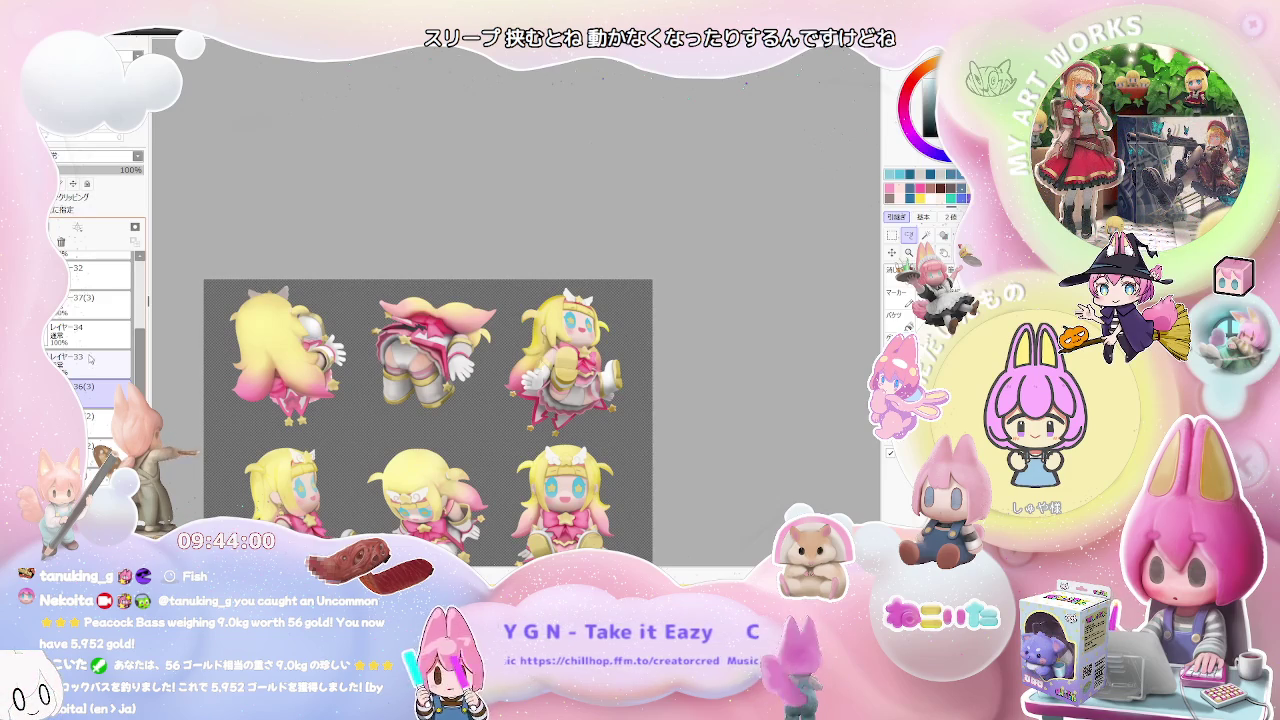
left_click(97, 343, "ctrl")
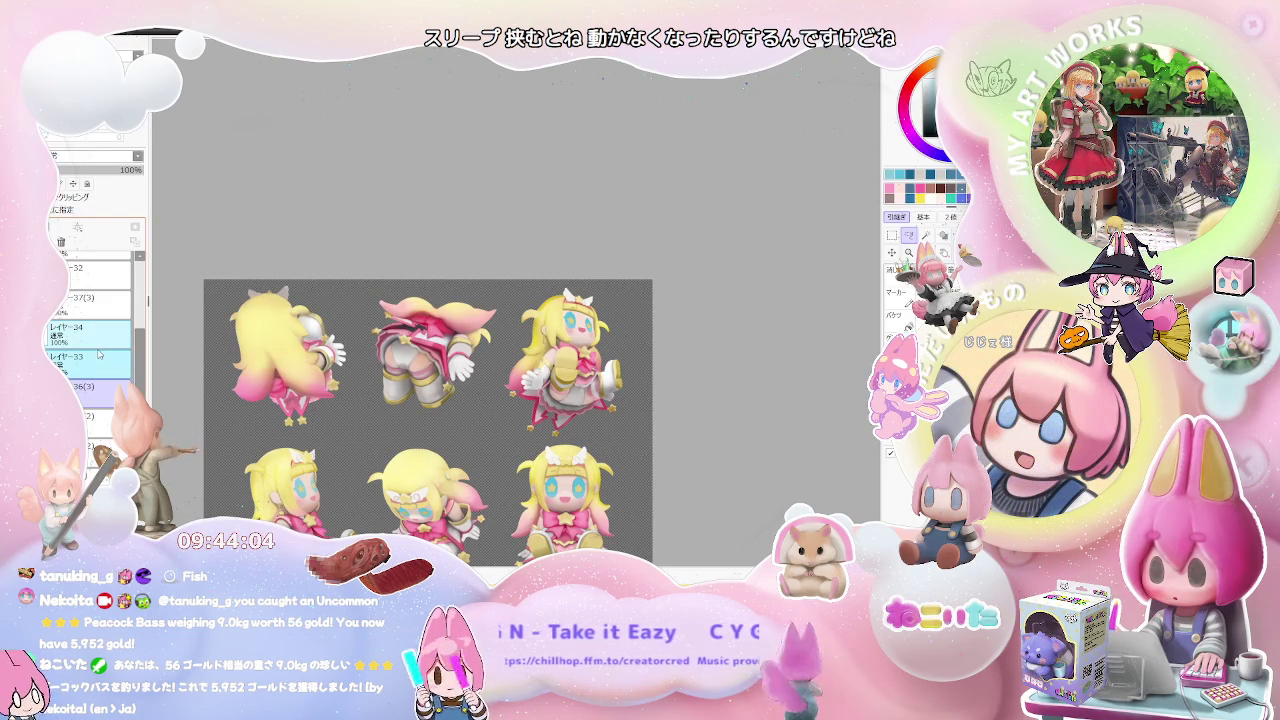
key("ctrl+j")
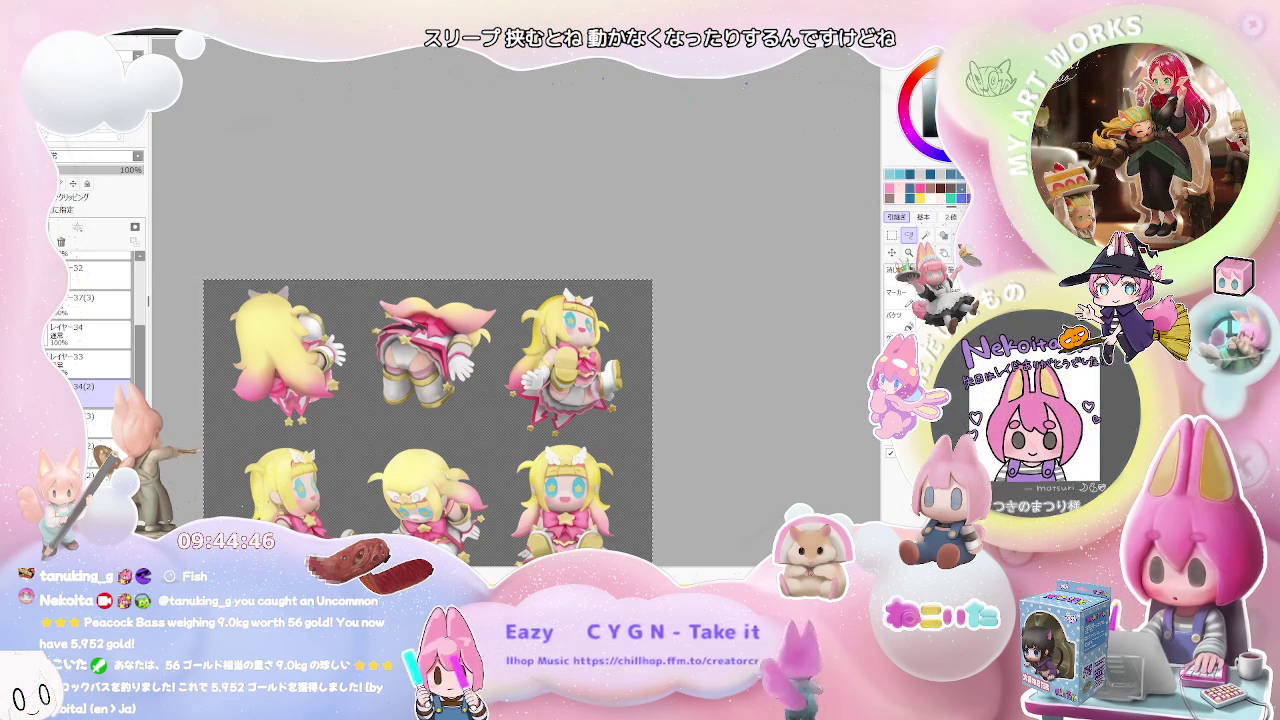
key("m")
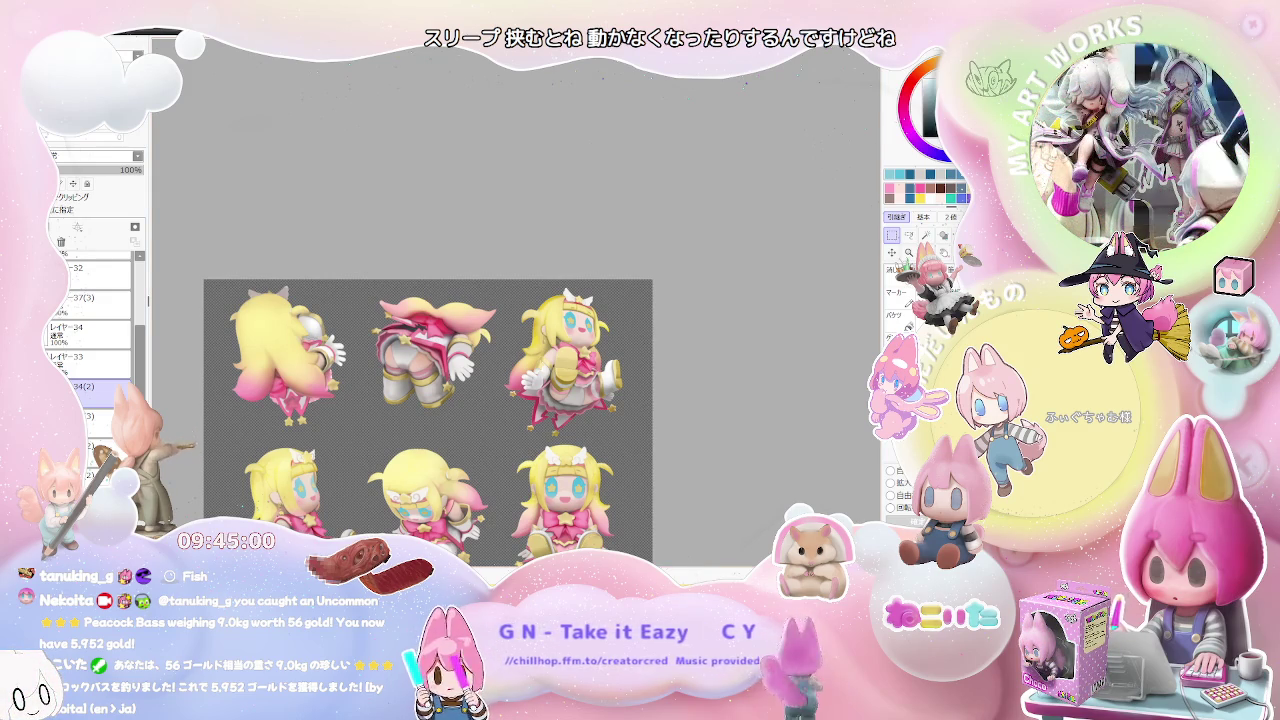
key("ctrl+Tab")
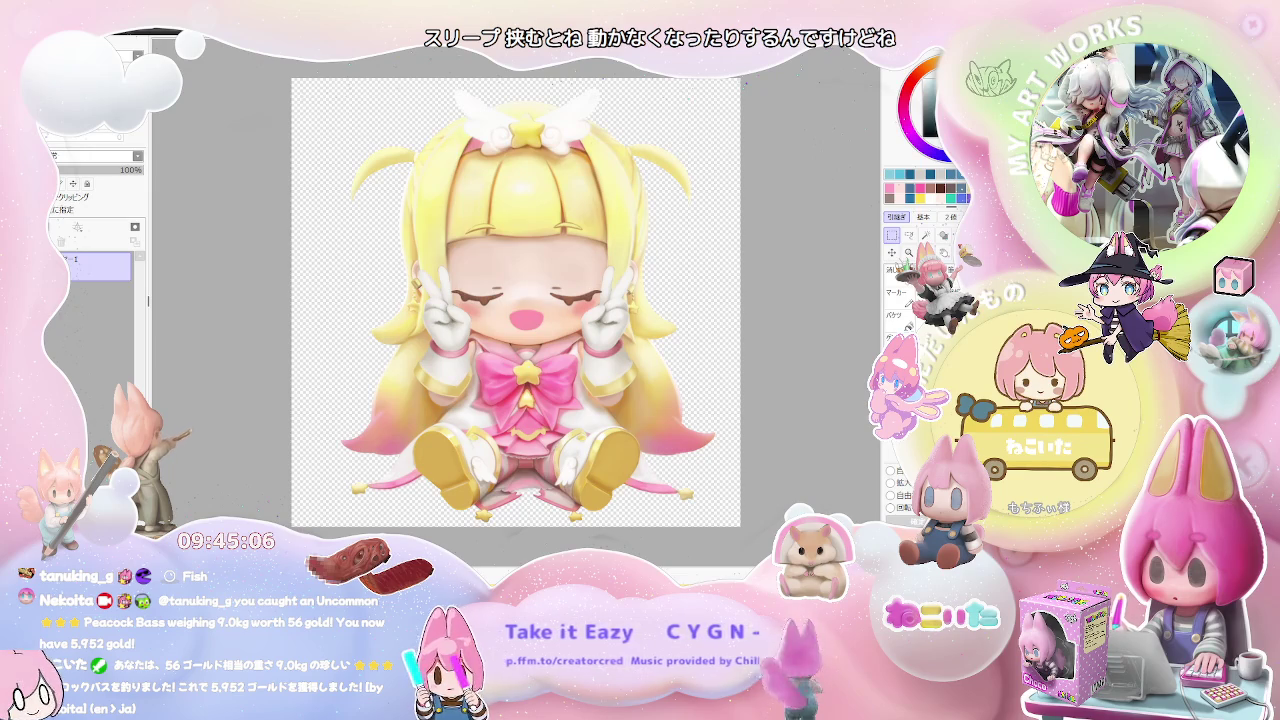
key("ctrl+Tab")
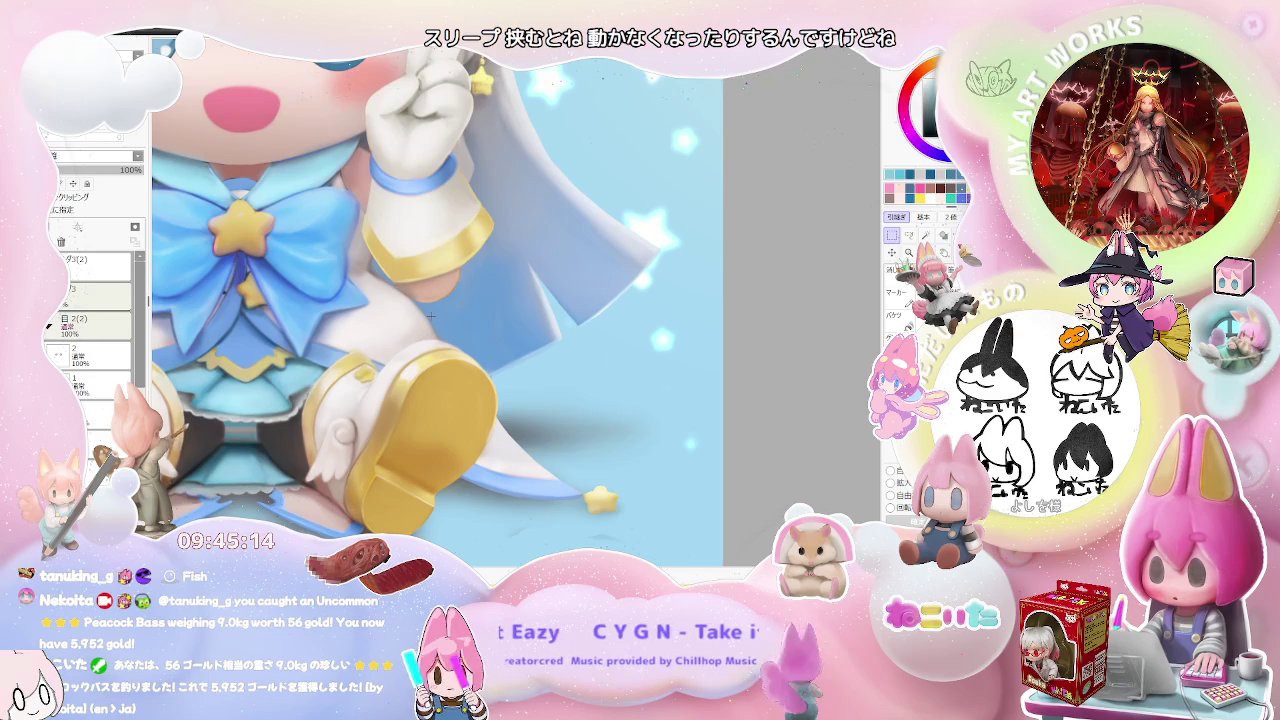
key("ctrl+Tab")
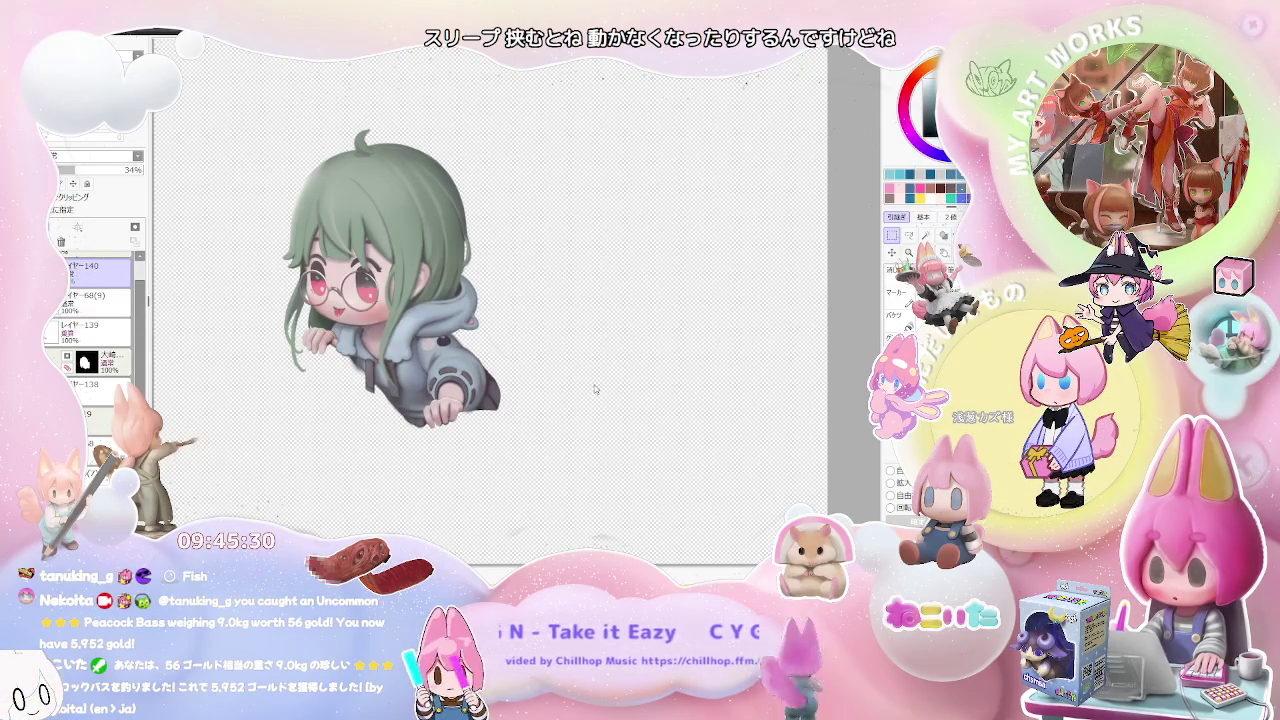
key("ctrl+Tab")
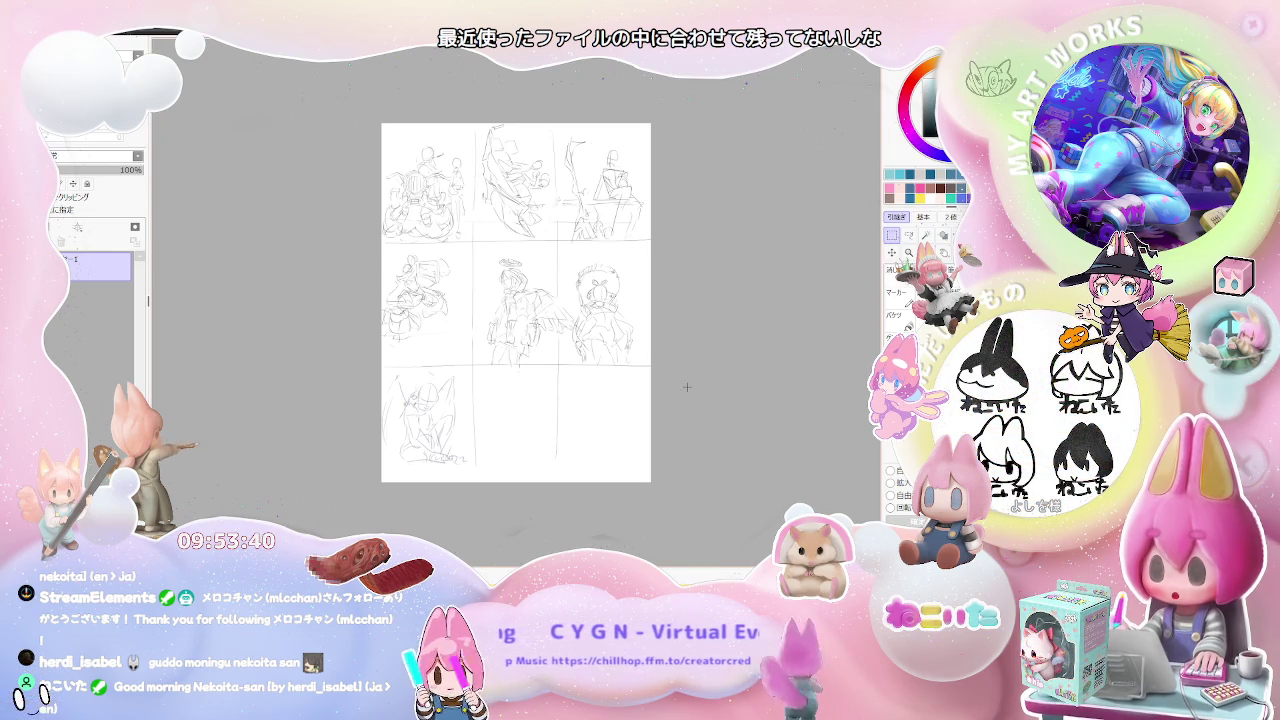
- Frame the middle panel of the rough sketch page and zoom in toward it
scroll(645, 383, "up", 3)
scroll(645, 383, "up", 2)
scroll(591, 389, "down", 2)
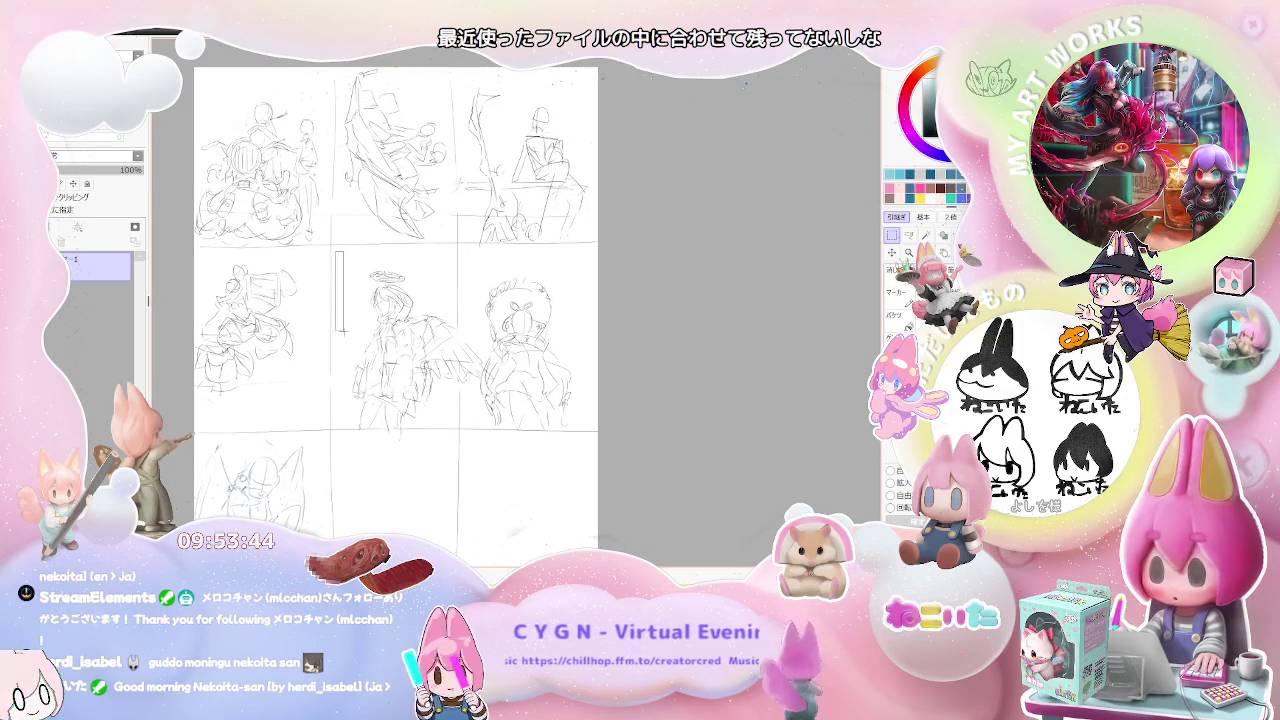
left_click_drag(345, 332, 448, 432)
left_click(441, 444)
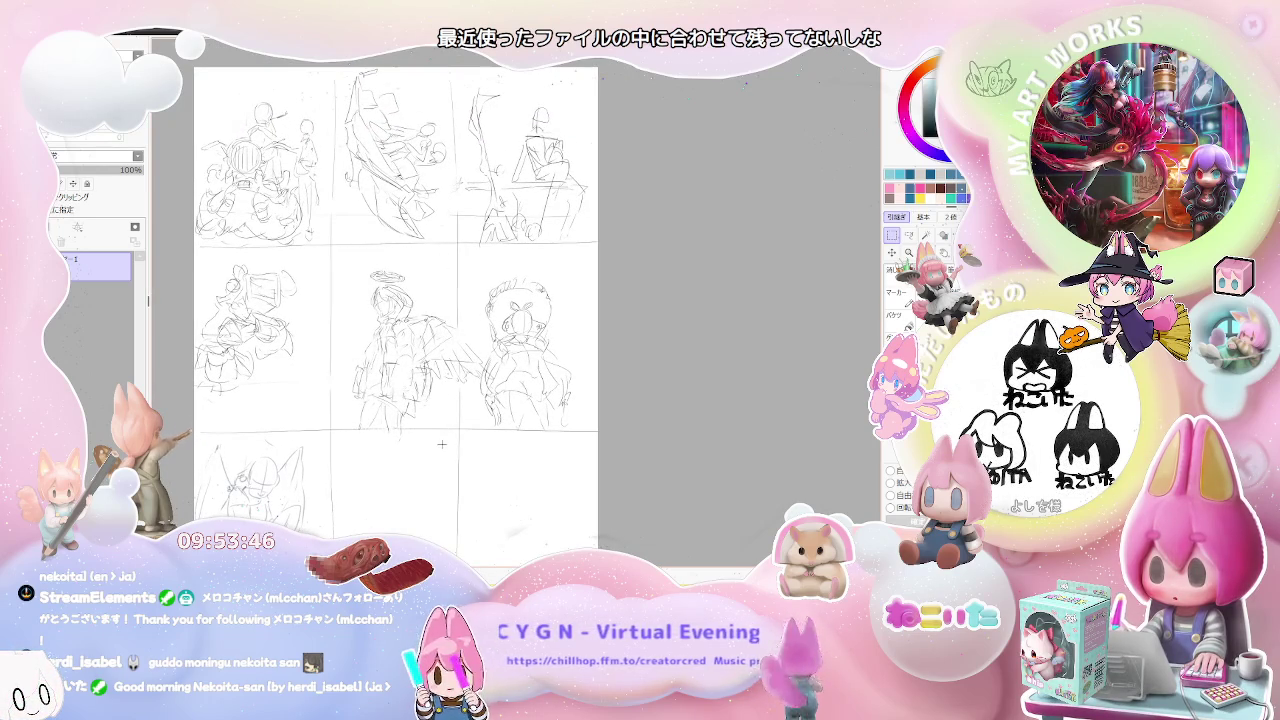
scroll(441, 444, "up", 2)
scroll(441, 444, "up", 2)
scroll(339, 432, "up", 1)
left_click_drag(339, 432, 341, 438)
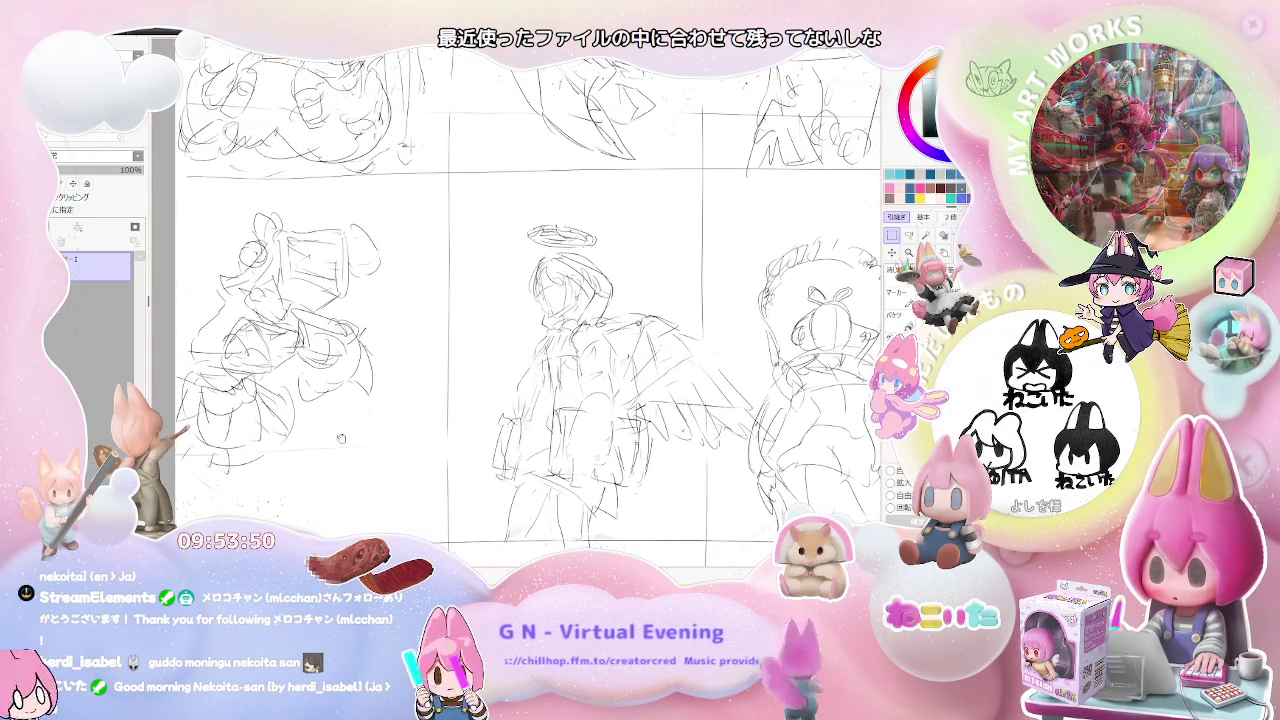
left_click_drag(341, 438, 342, 452)
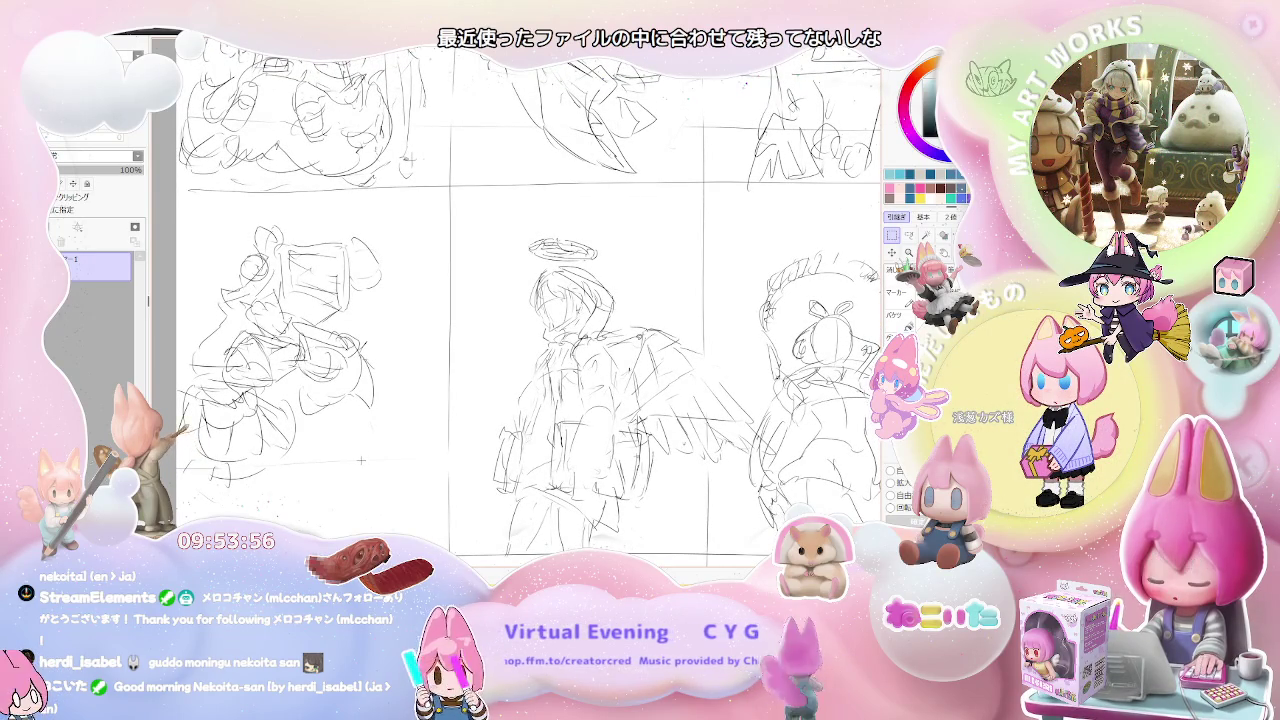
- Centre the haloed angel thumbnail in the view and mark out the area around it
scroll(452, 416, "up", 5)
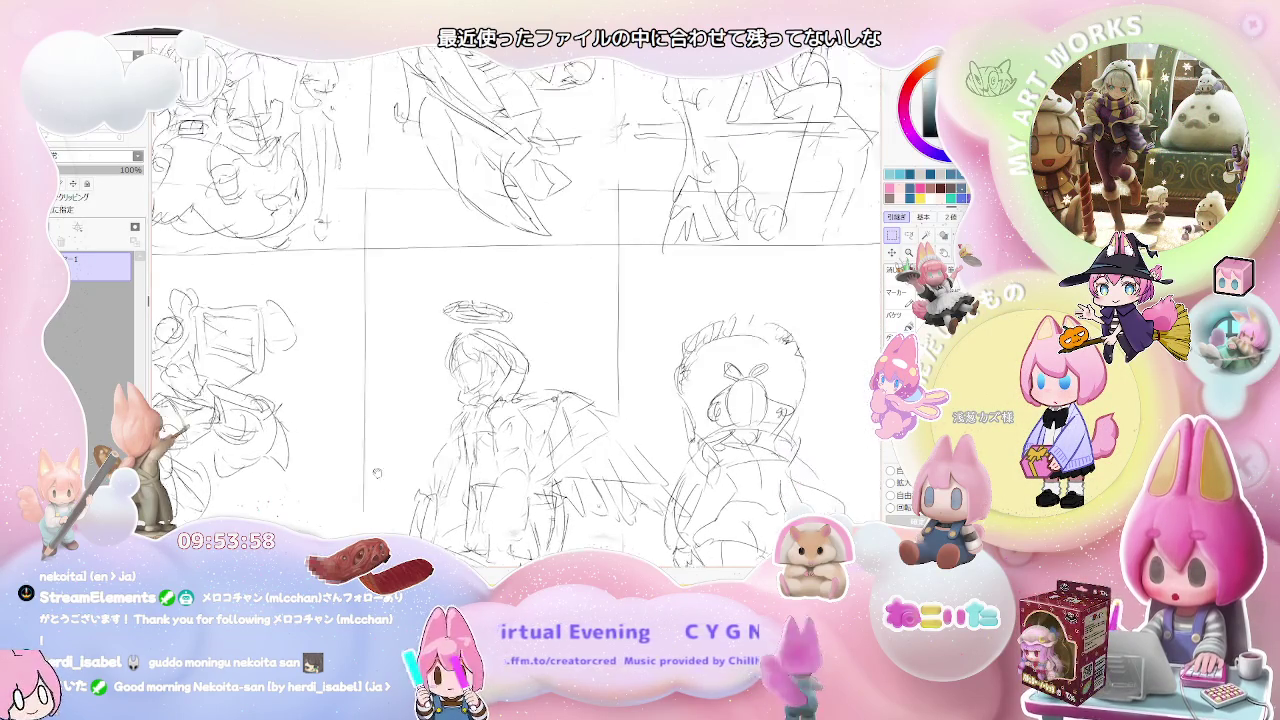
scroll(456, 420, "right", 5)
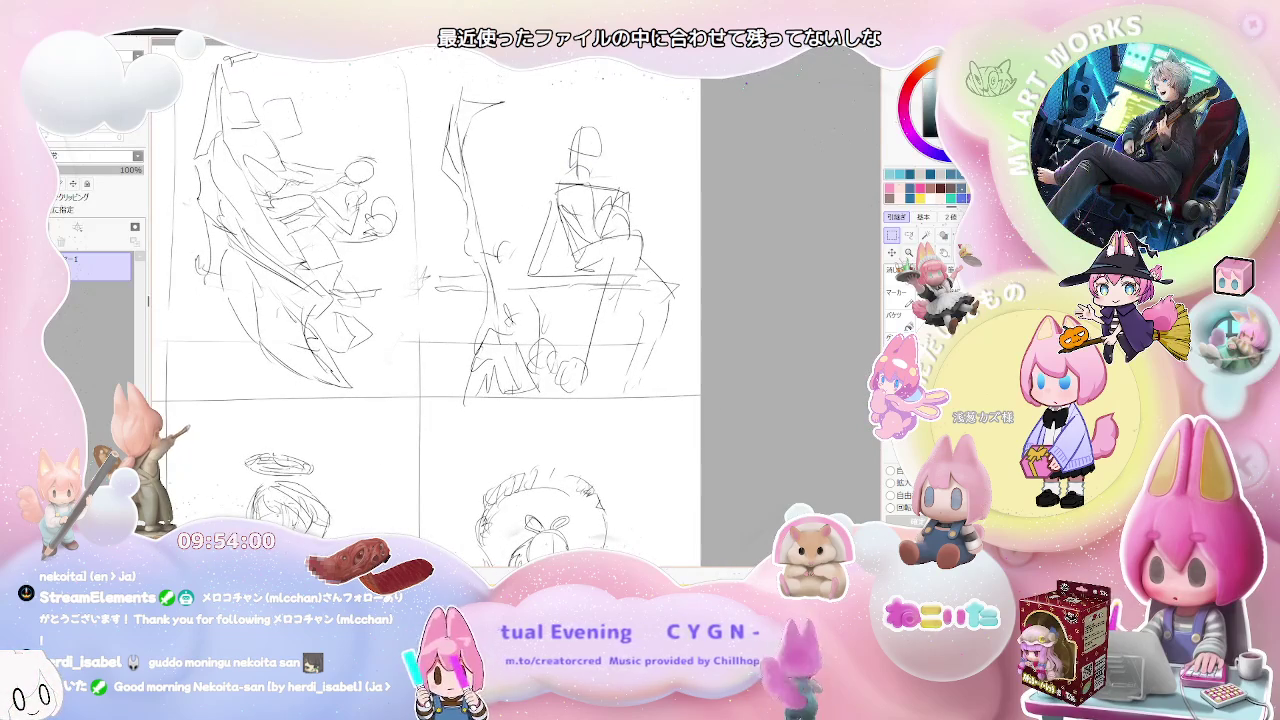
scroll(412, 395, "up", 2)
scroll(412, 395, "left", 5)
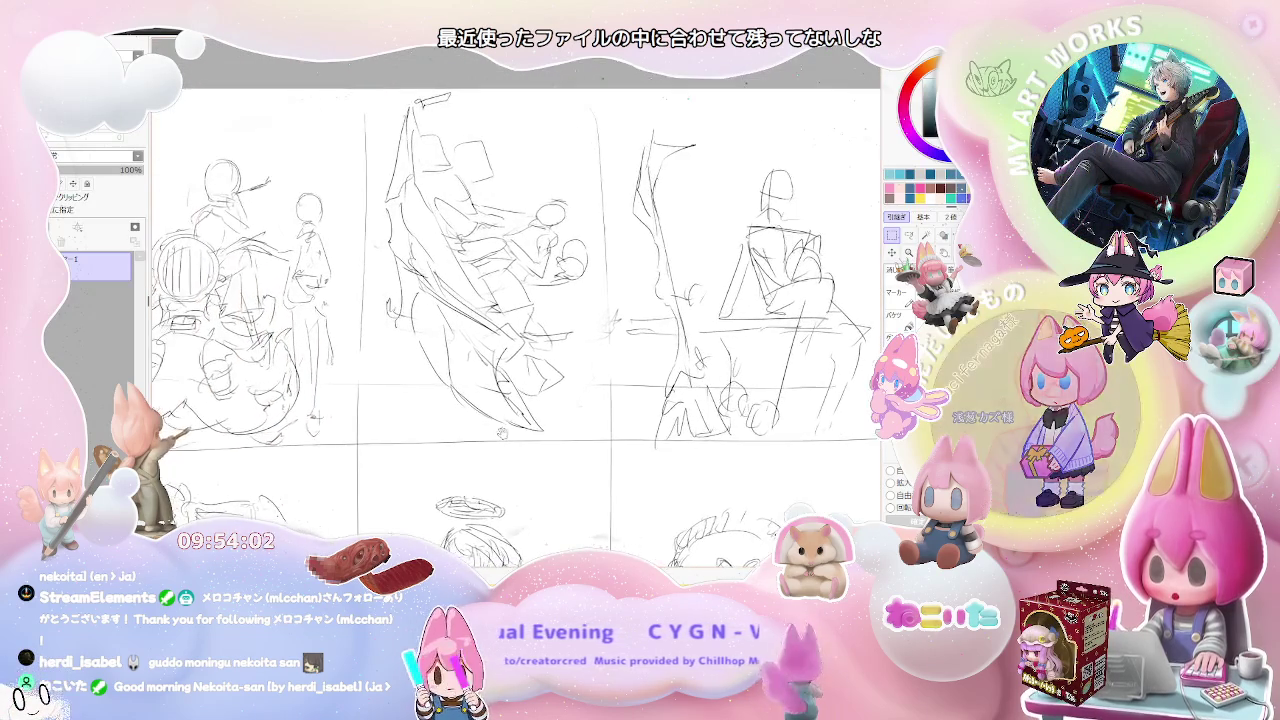
scroll(495, 425, "left", 3)
scroll(485, 420, "down", 2)
scroll(470, 412, "down", 3)
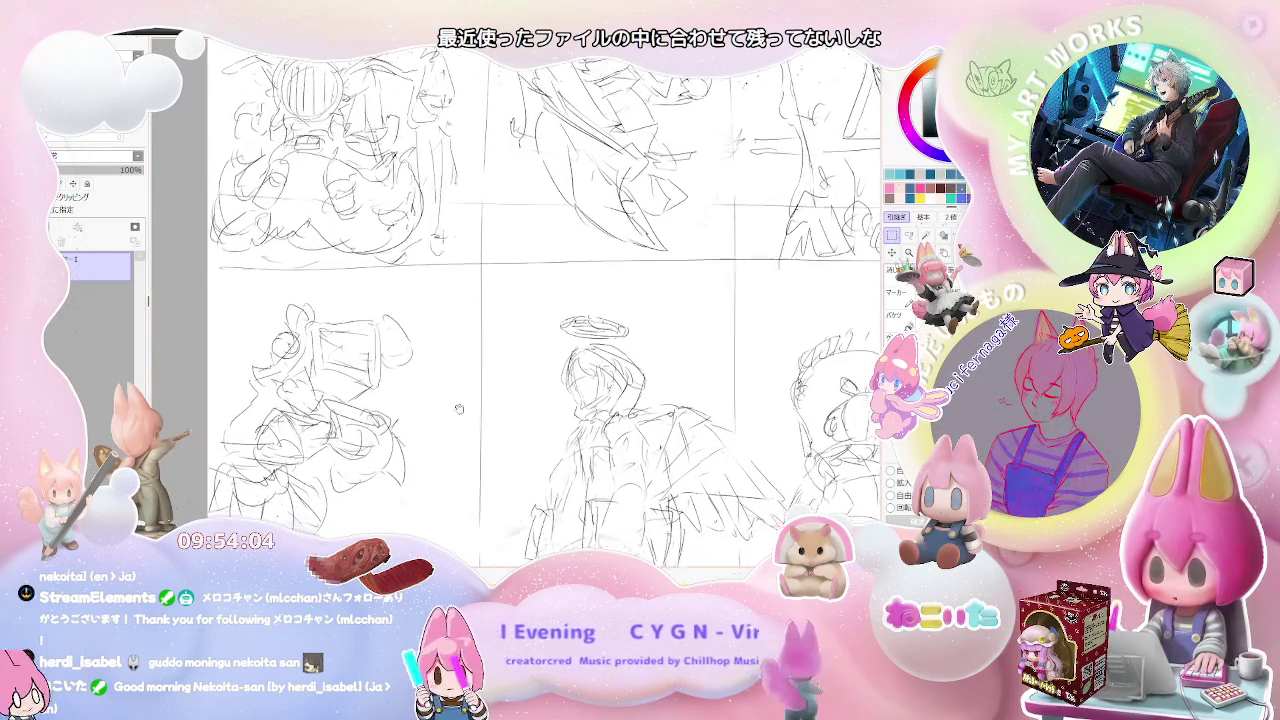
left_click_drag(459, 408, 461, 353)
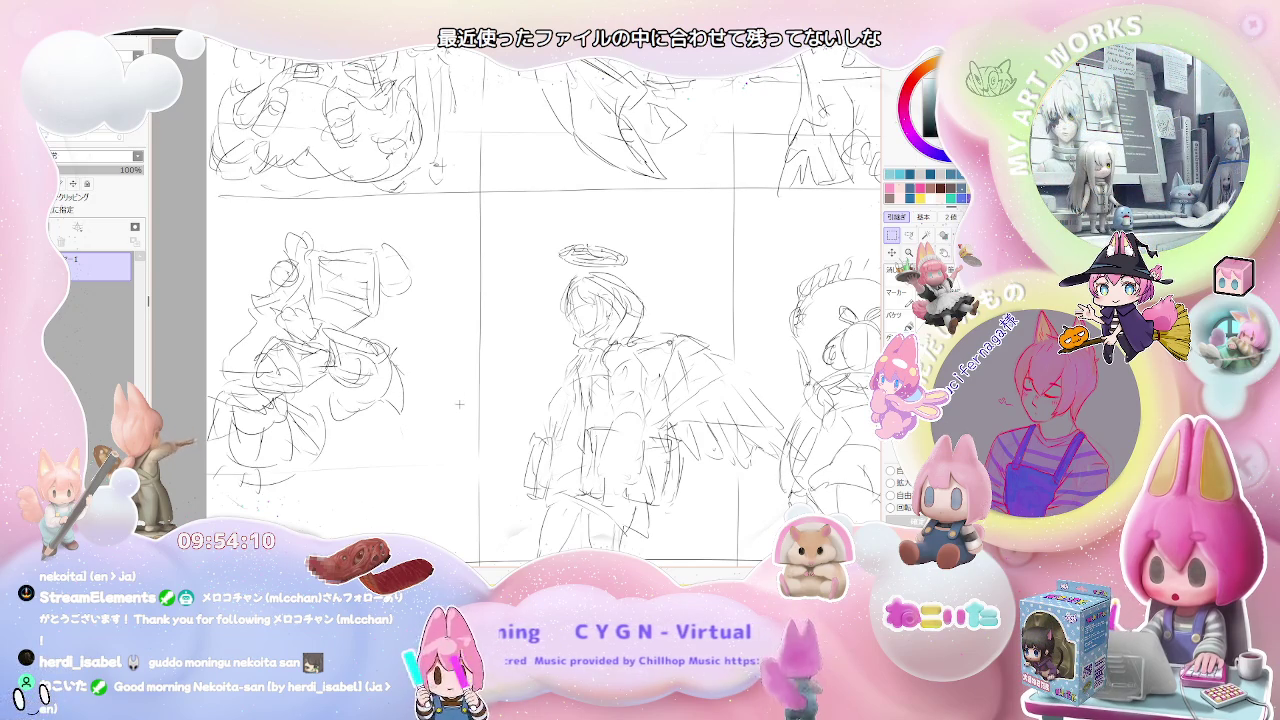
left_click_drag(487, 464, 376, 466)
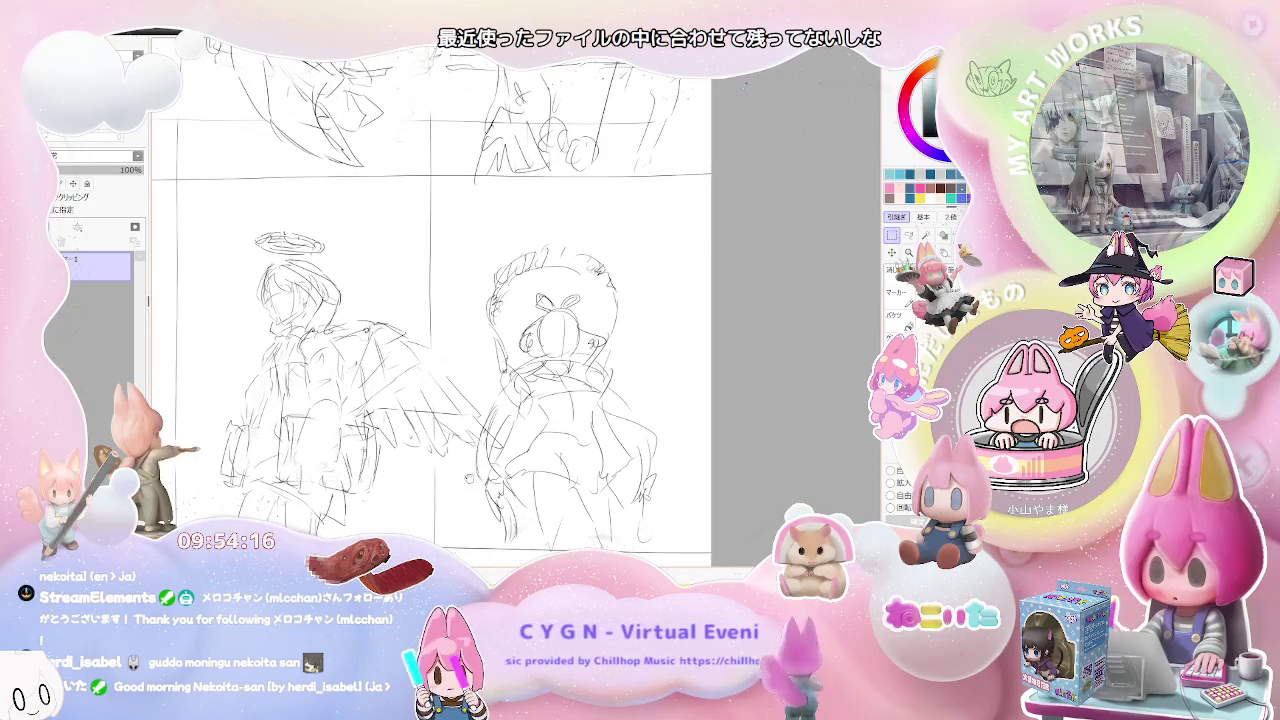
left_click_drag(518, 470, 423, 465)
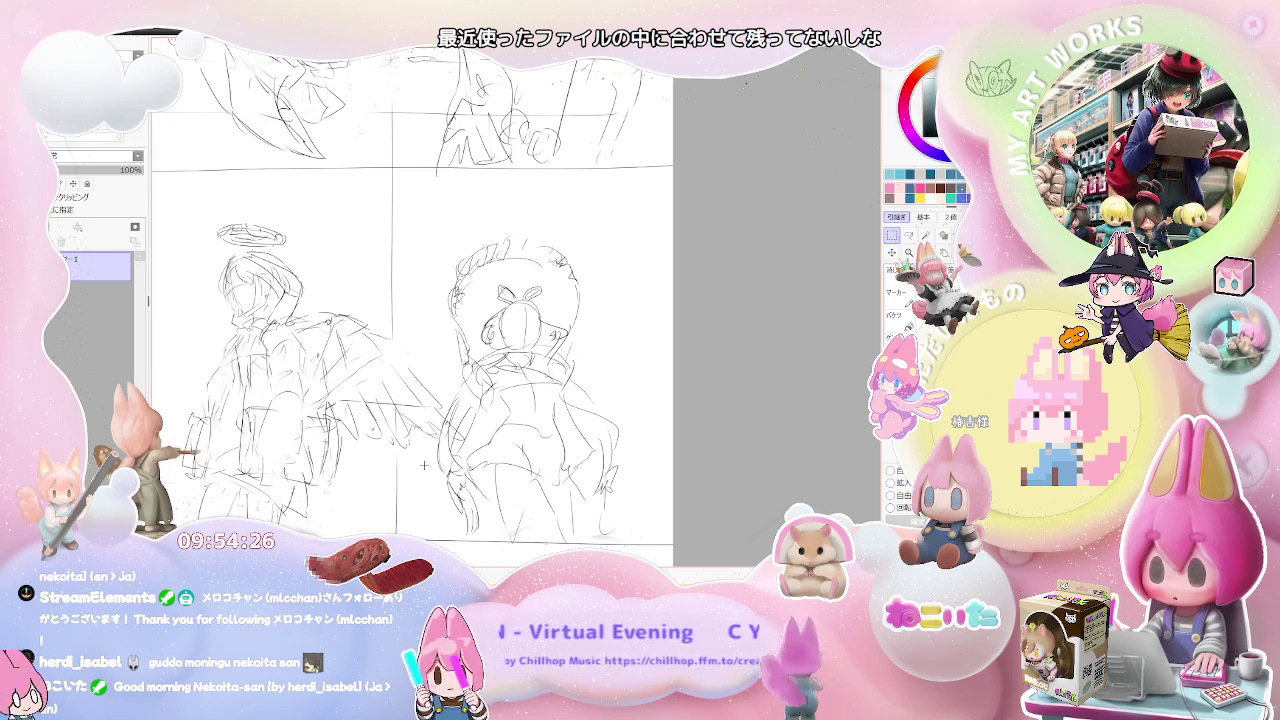
left_click_drag(424, 465, 492, 450)
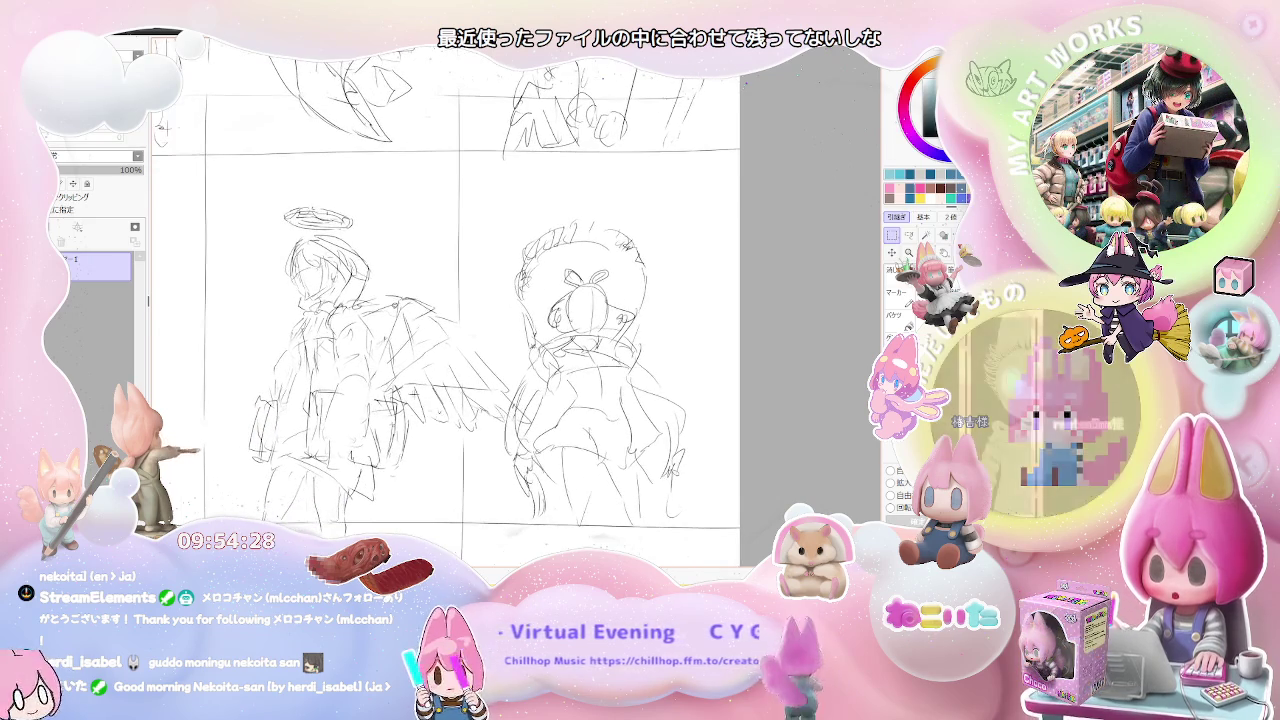
left_click_drag(222, 183, 512, 535)
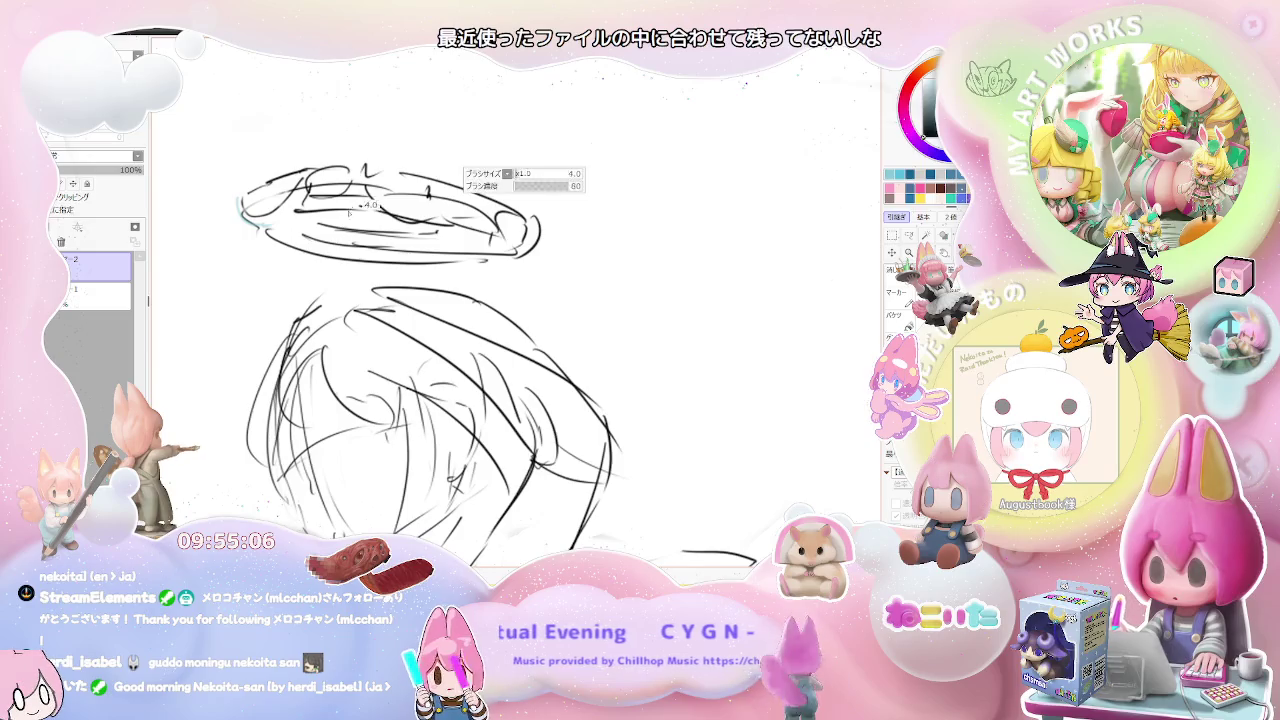
- Zoom out to see more of the new large haloed head sketch on Layer 2
key("minus")
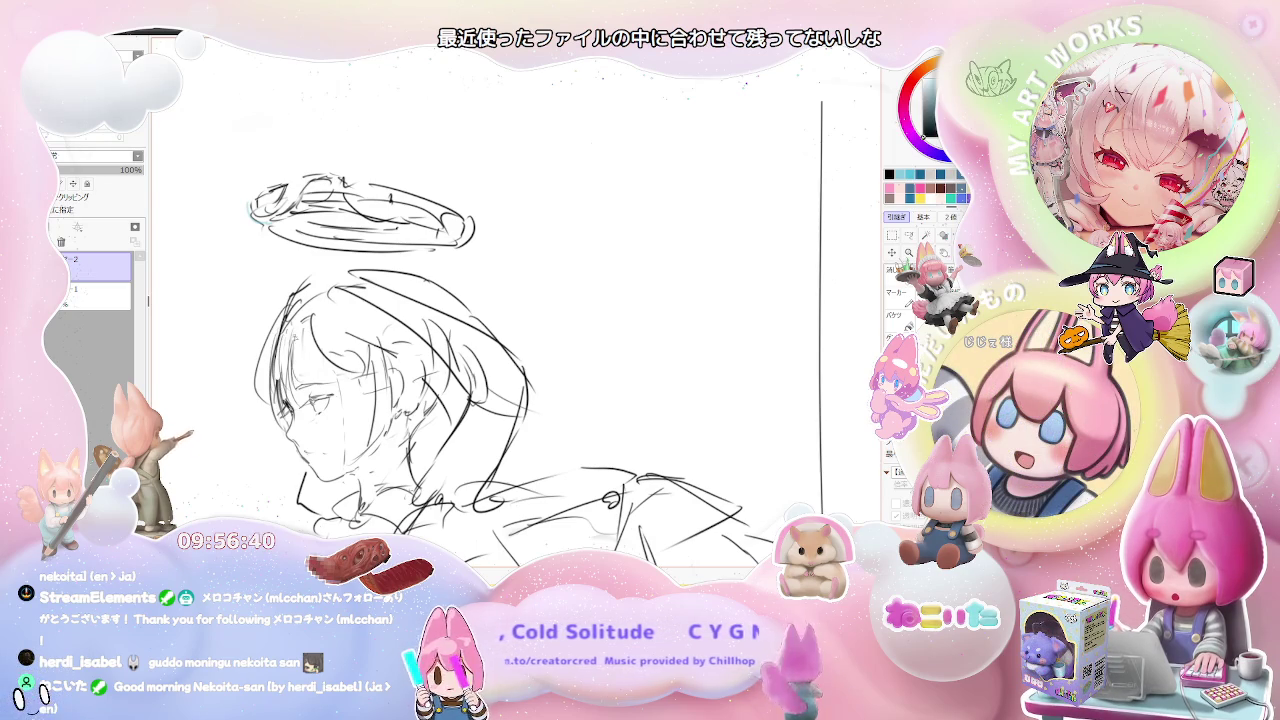
- Add short hair strokes to the angel's head, then zoom out to rough in the wings and body
left_click_drag(302, 334, 312, 388)
left_click_drag(310, 334, 288, 396)
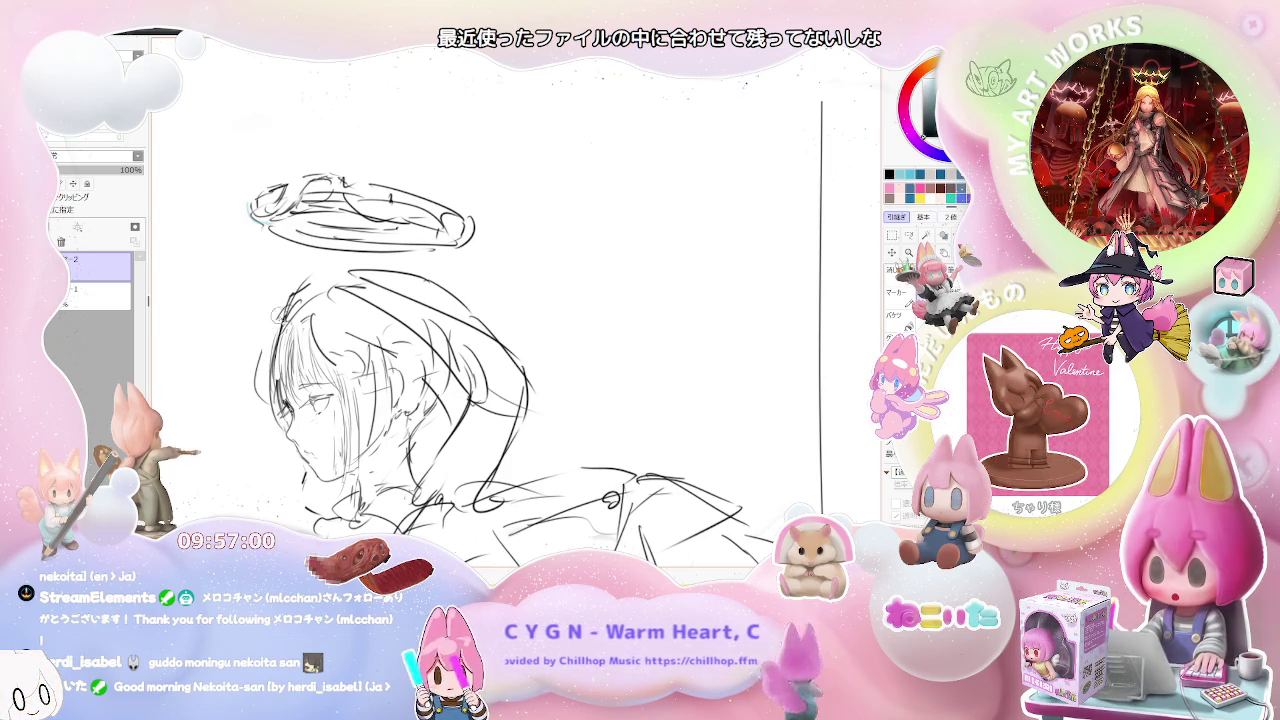
scroll(684, 476, "down", 1)
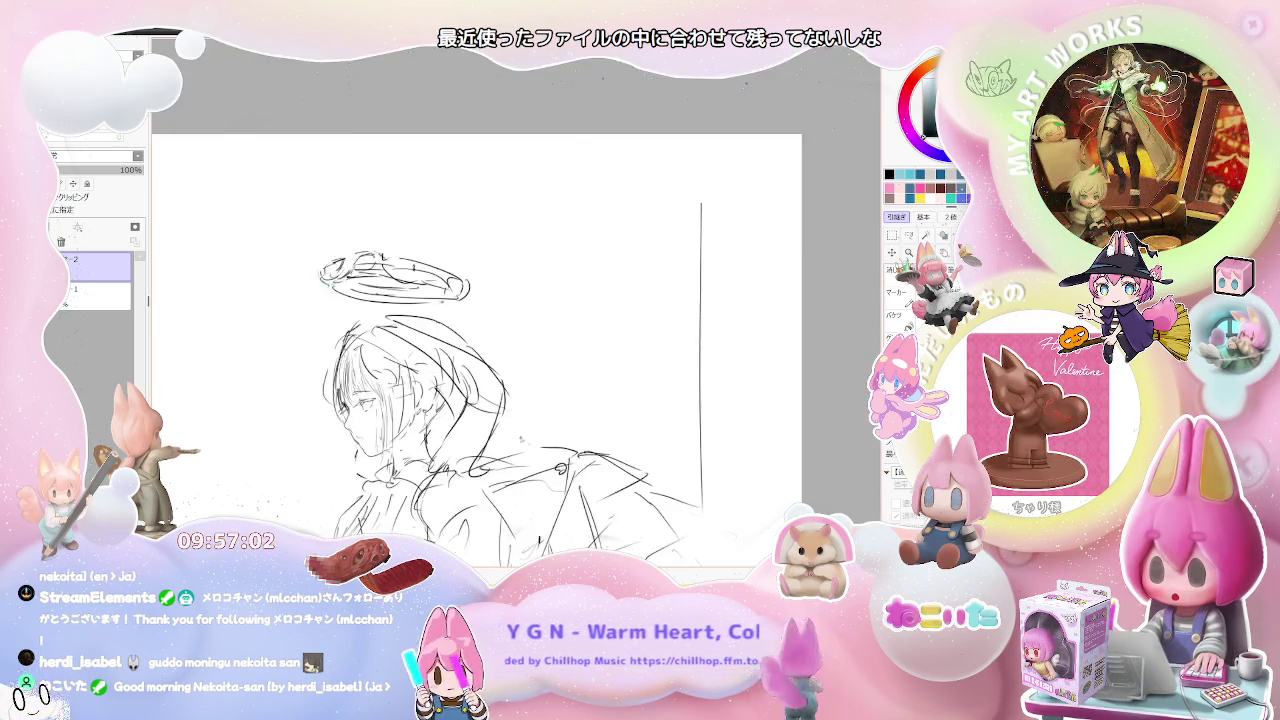
scroll(684, 476, "down", 1)
scroll(684, 476, "down", 1)
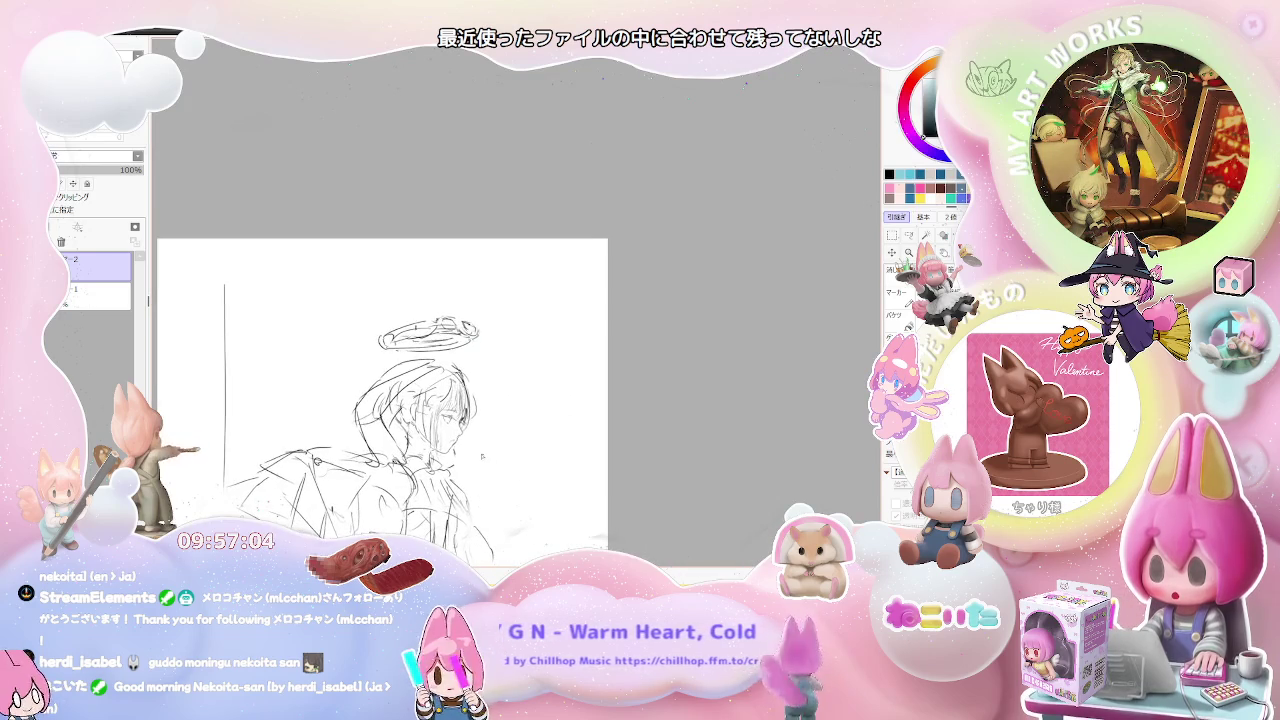
scroll(354, 374, "up", 1)
scroll(354, 374, "up", 1)
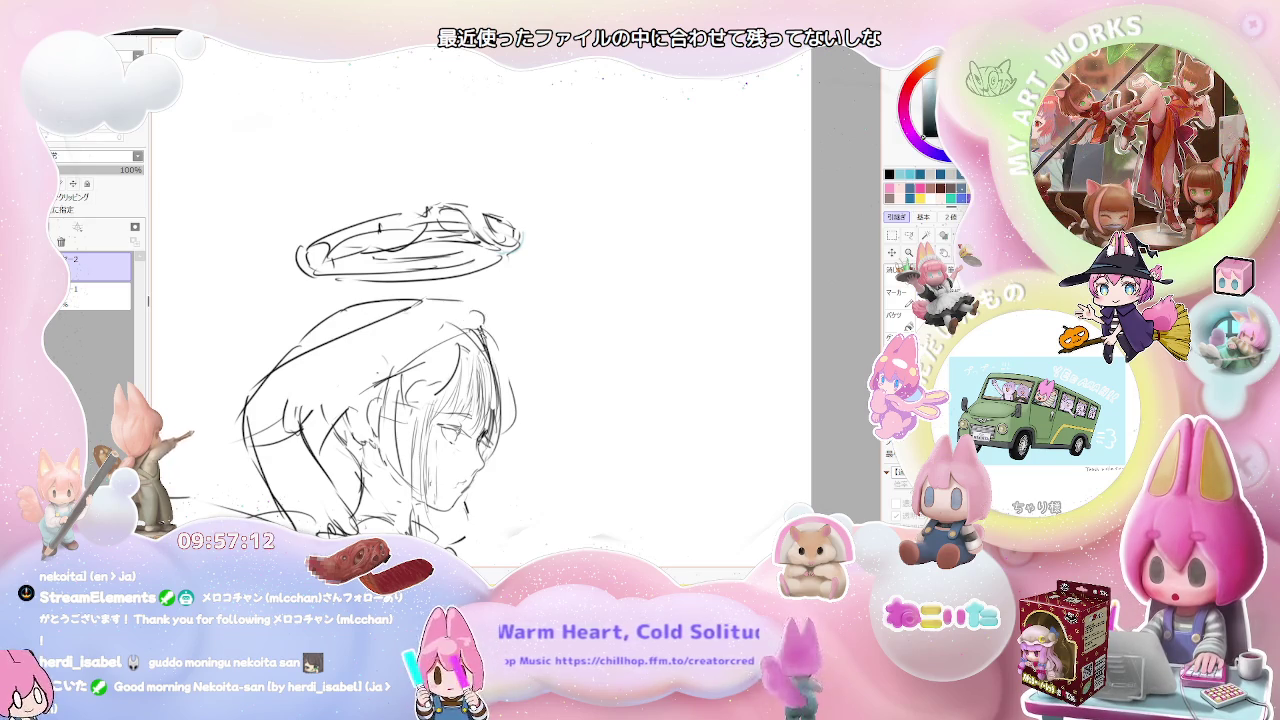
scroll(471, 316, "down", 2)
scroll(471, 316, "down", 3)
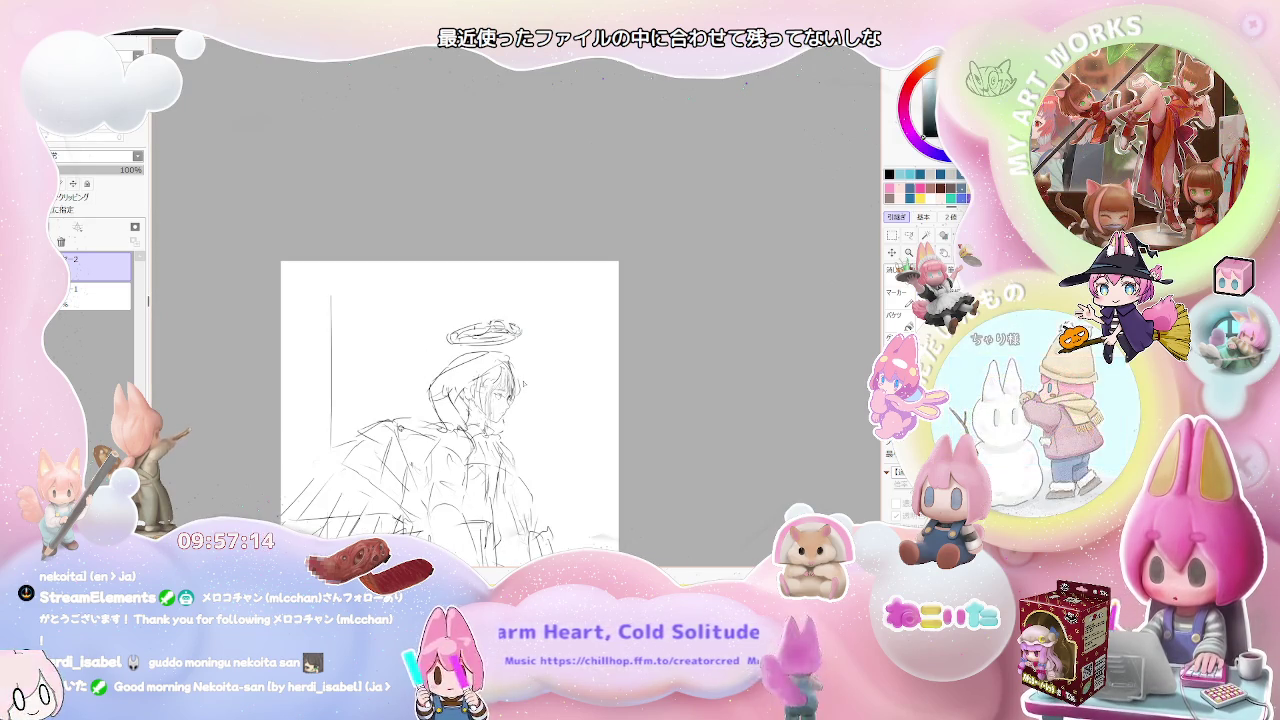
scroll(523, 378, "down", 2)
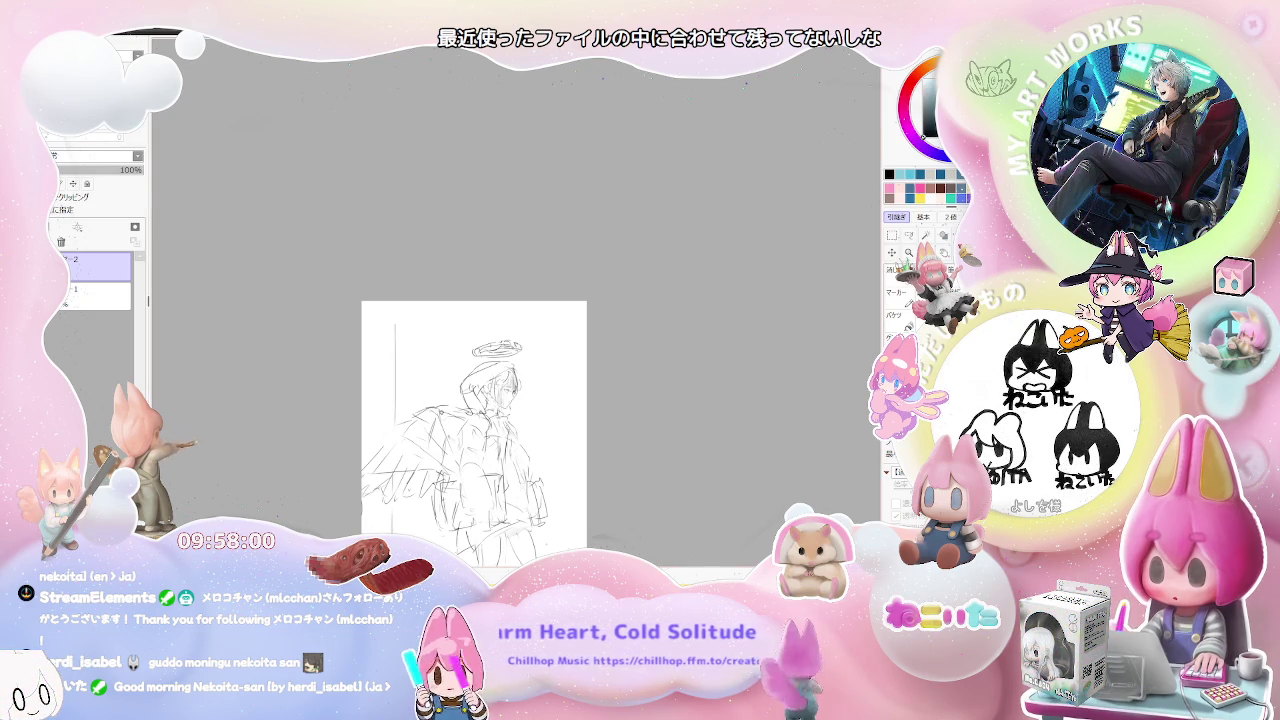
scroll(528, 478, "up", 1)
- Fit the whole angel sketch in the window, then mirror the canvas view to check the drawing
scroll(528, 478, "up", 1)
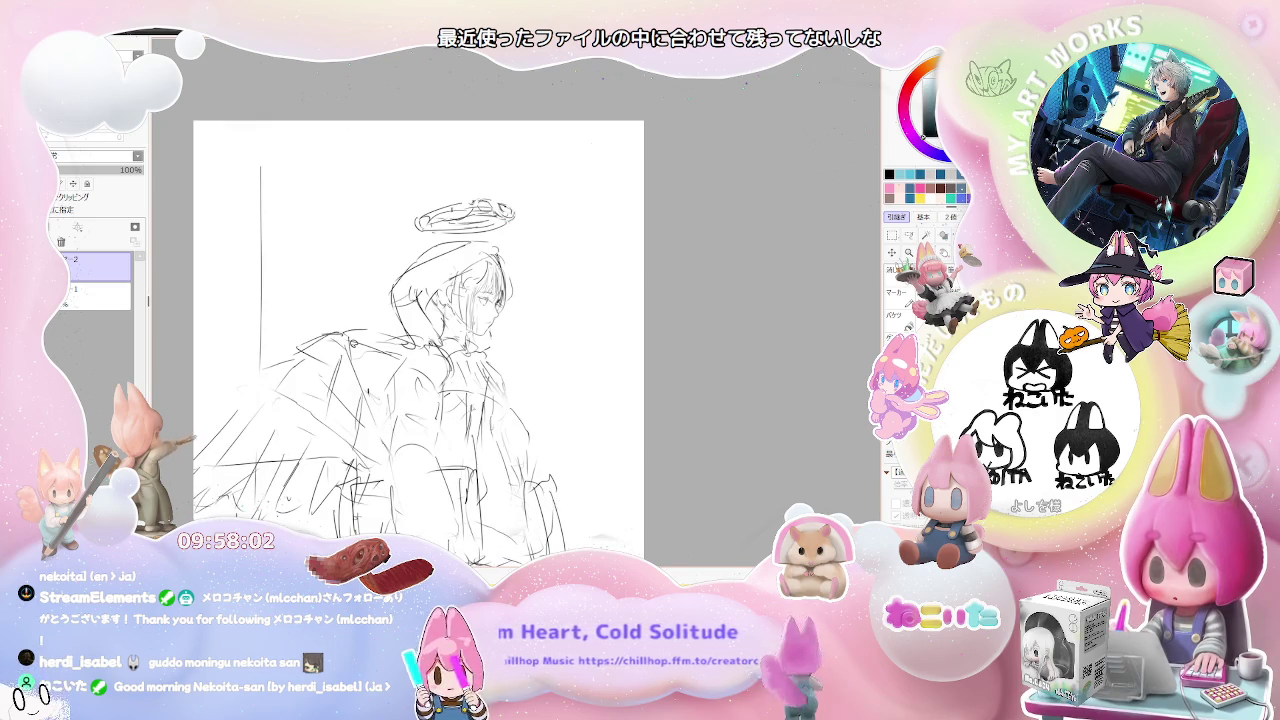
scroll(528, 478, "up", 1)
scroll(528, 478, "up", 1)
scroll(528, 478, "down", 1)
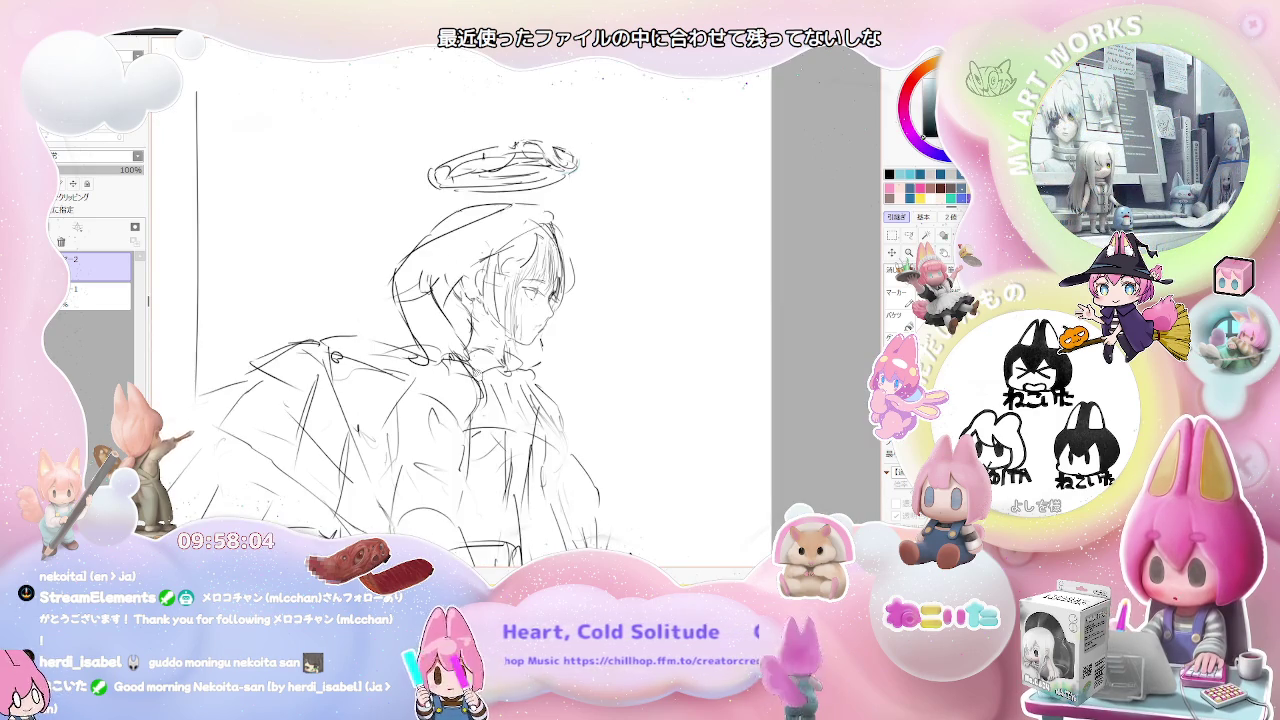
left_click_drag(528, 478, 498, 508)
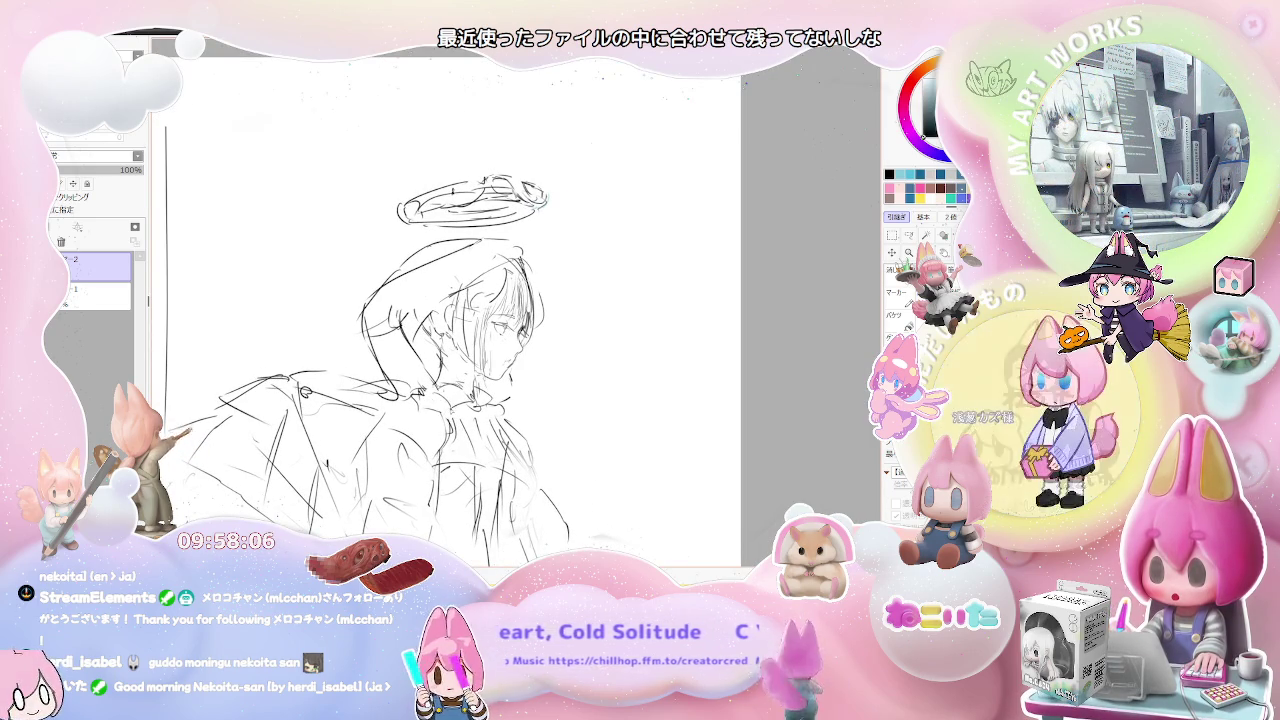
scroll(376, 494, "down", 1)
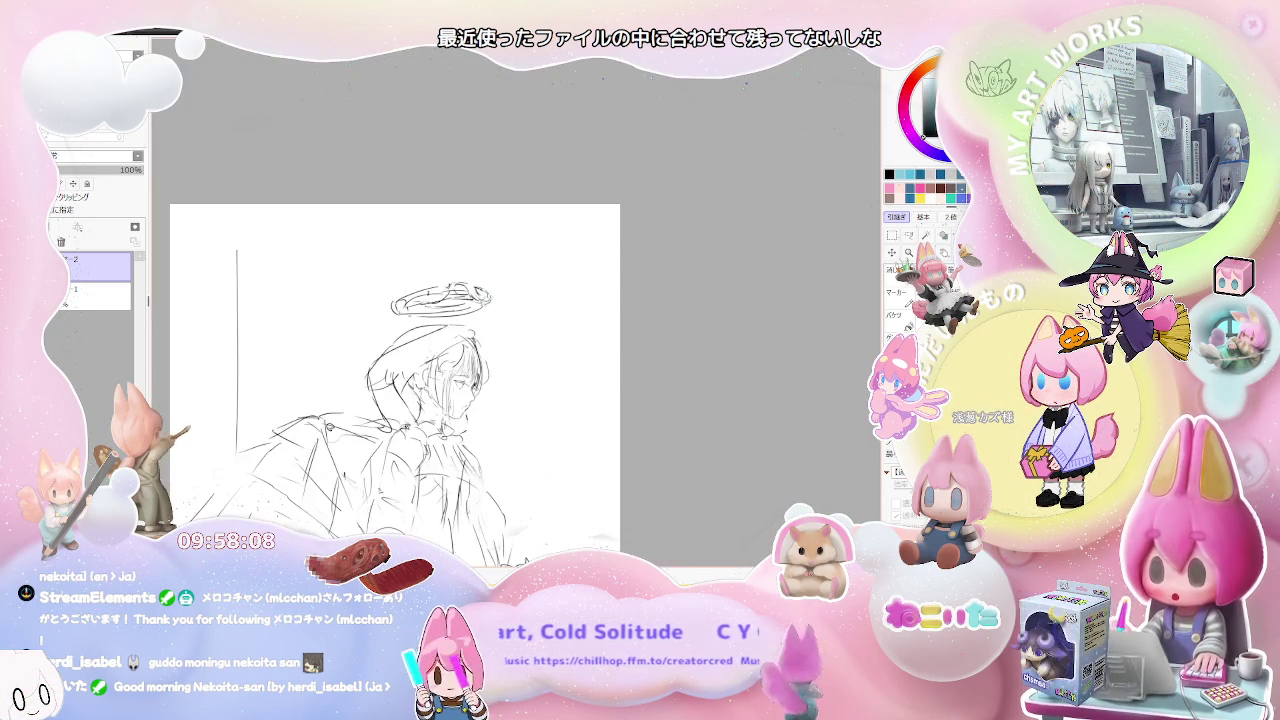
left_click_drag(400, 400, 370, 307)
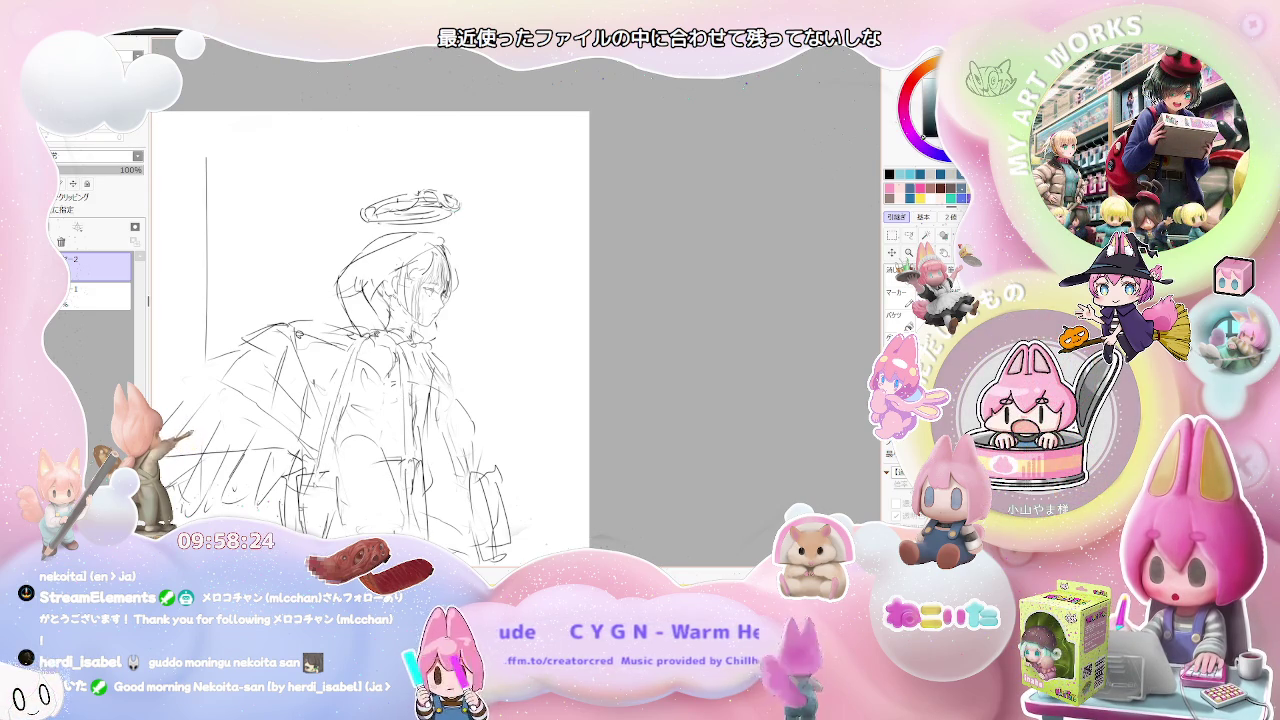
scroll(370, 330, "down", 1)
scroll(370, 330, "down", 1)
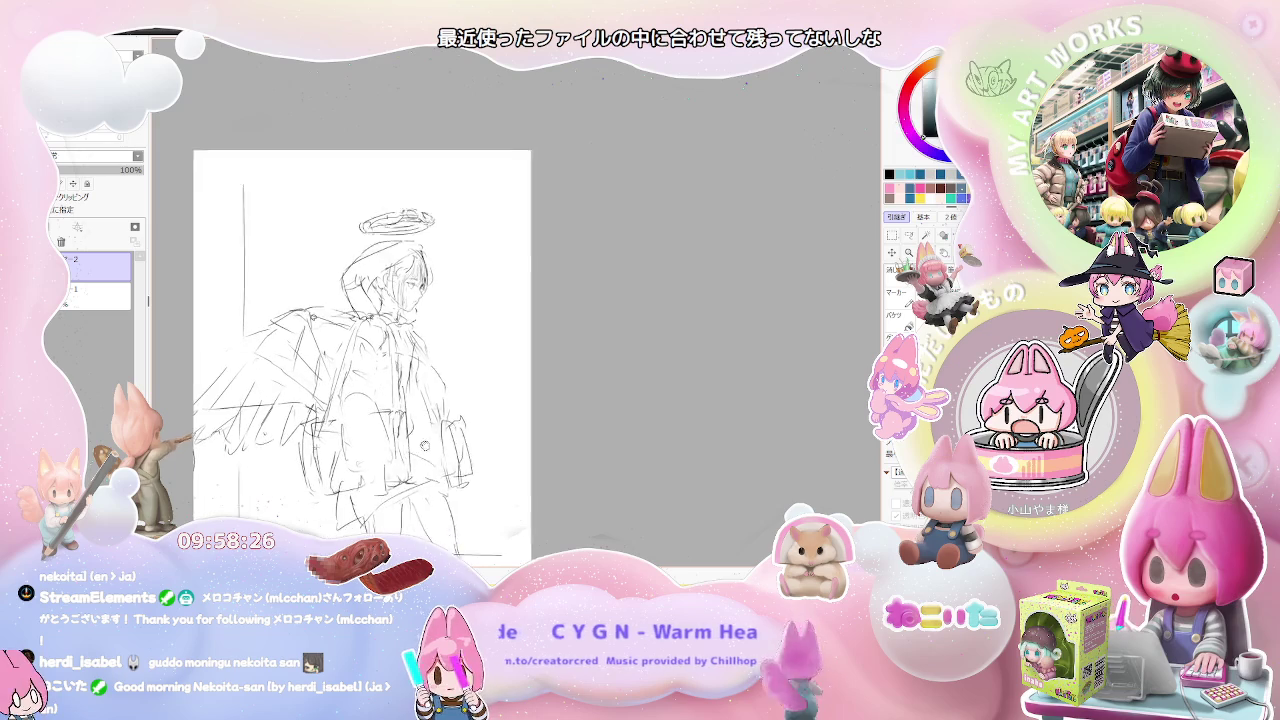
scroll(370, 330, "down", 1)
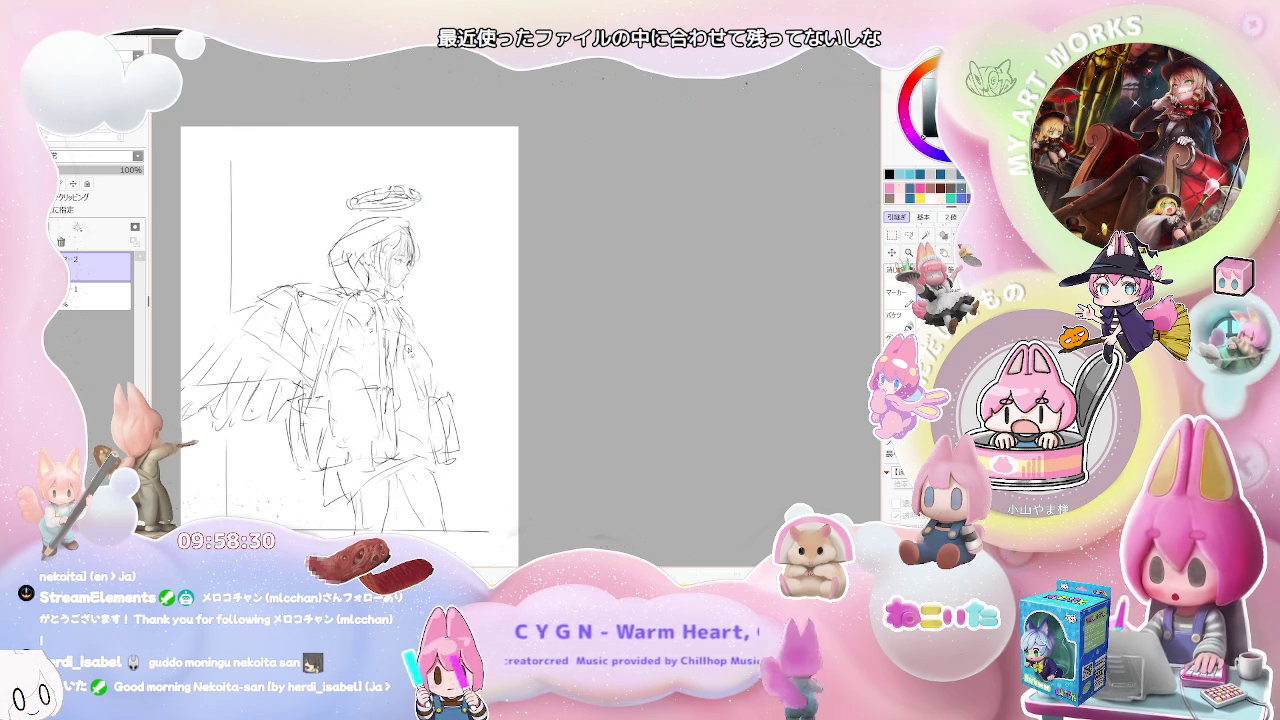
key("h")
left_click_drag(740, 353, 516, 381)
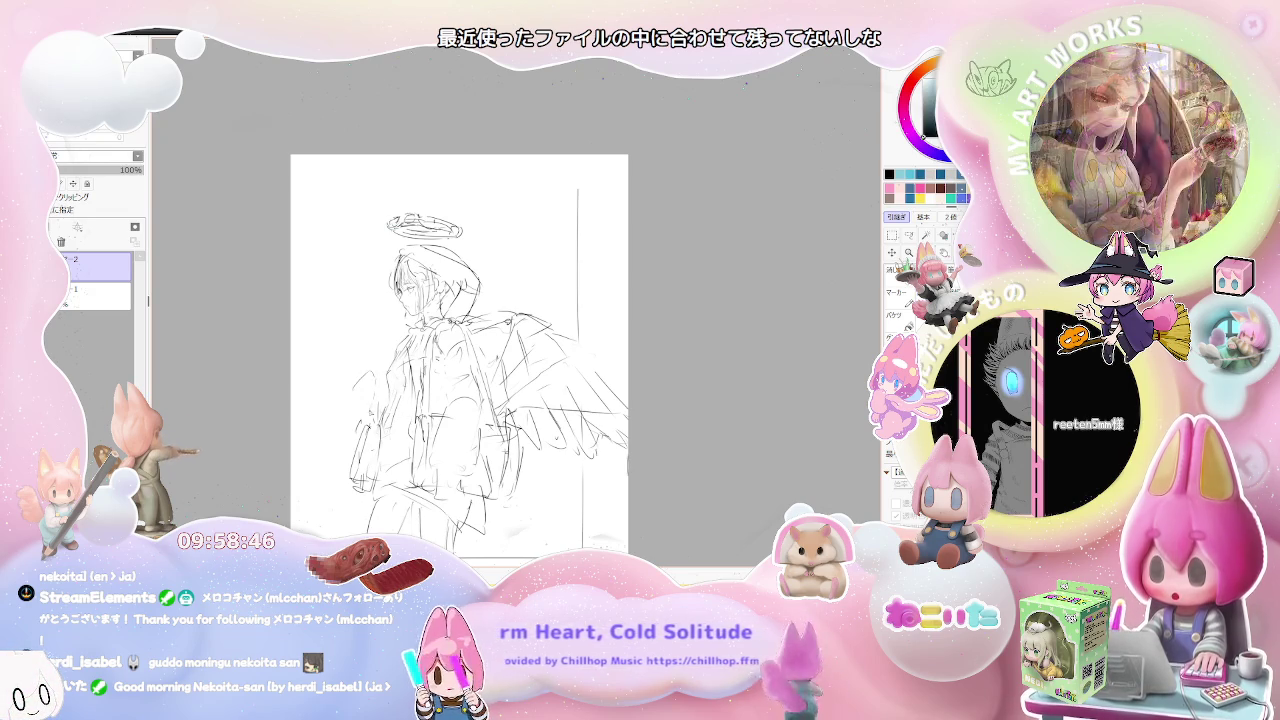
key("h")
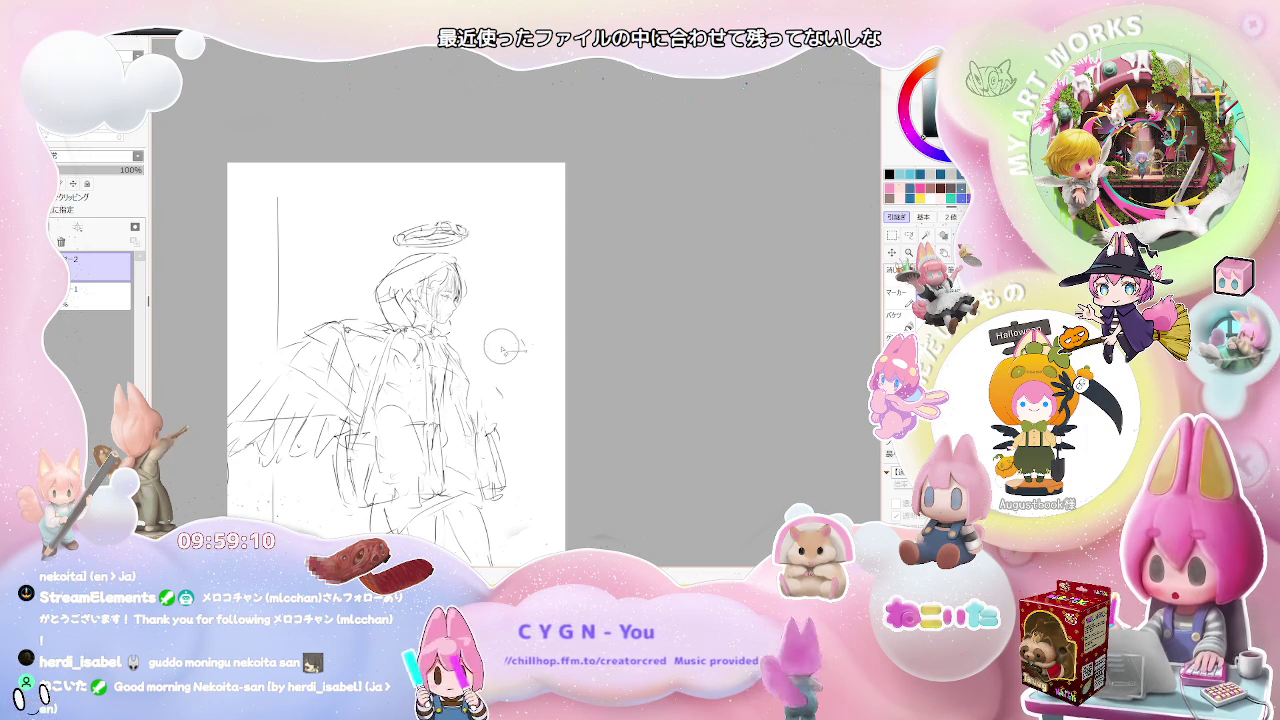
left_click_drag(500, 350, 484, 351)
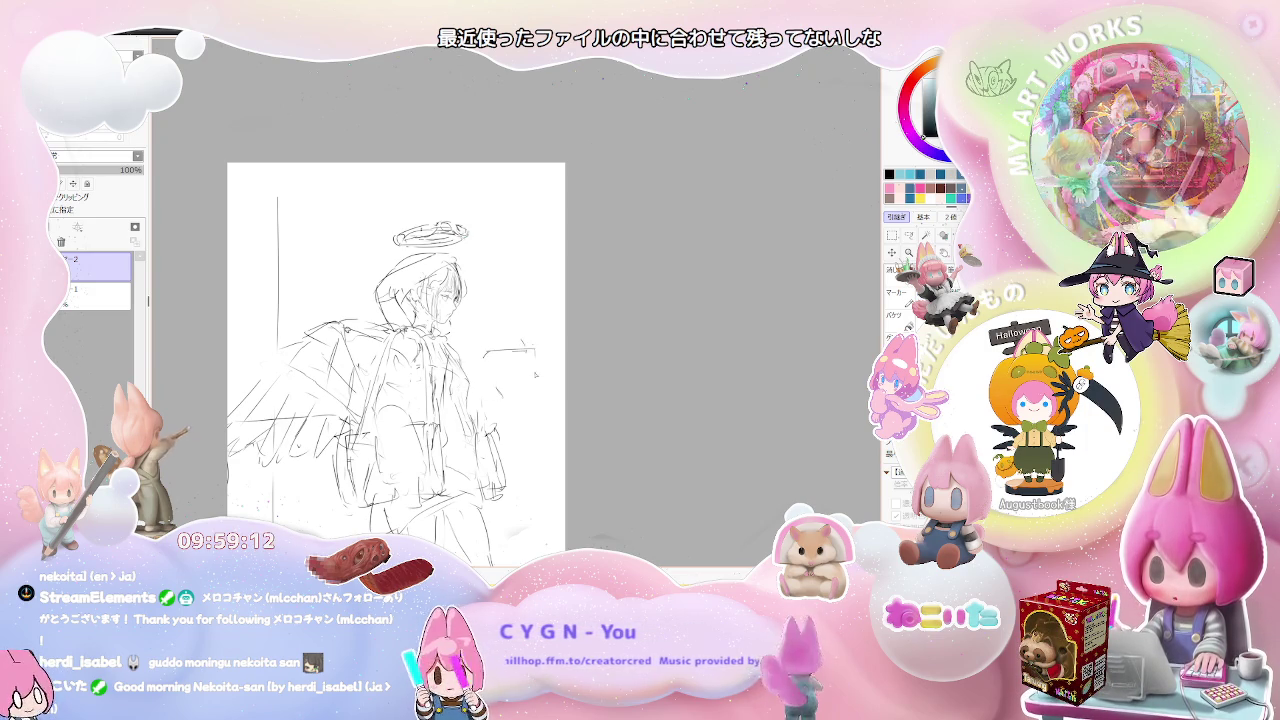
- Undo a stray stroke and sketch vertical window frame lines to the right of the angel
key("ctrl+z")
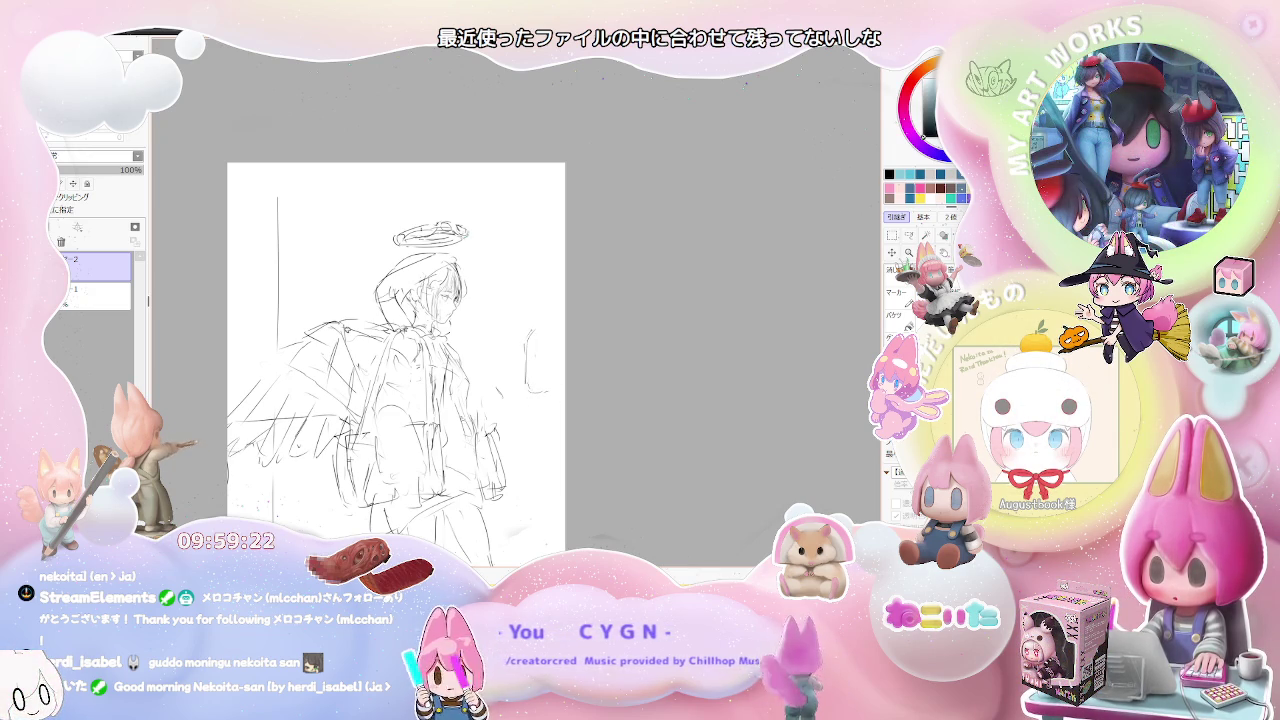
scroll(395, 350, "down", 2)
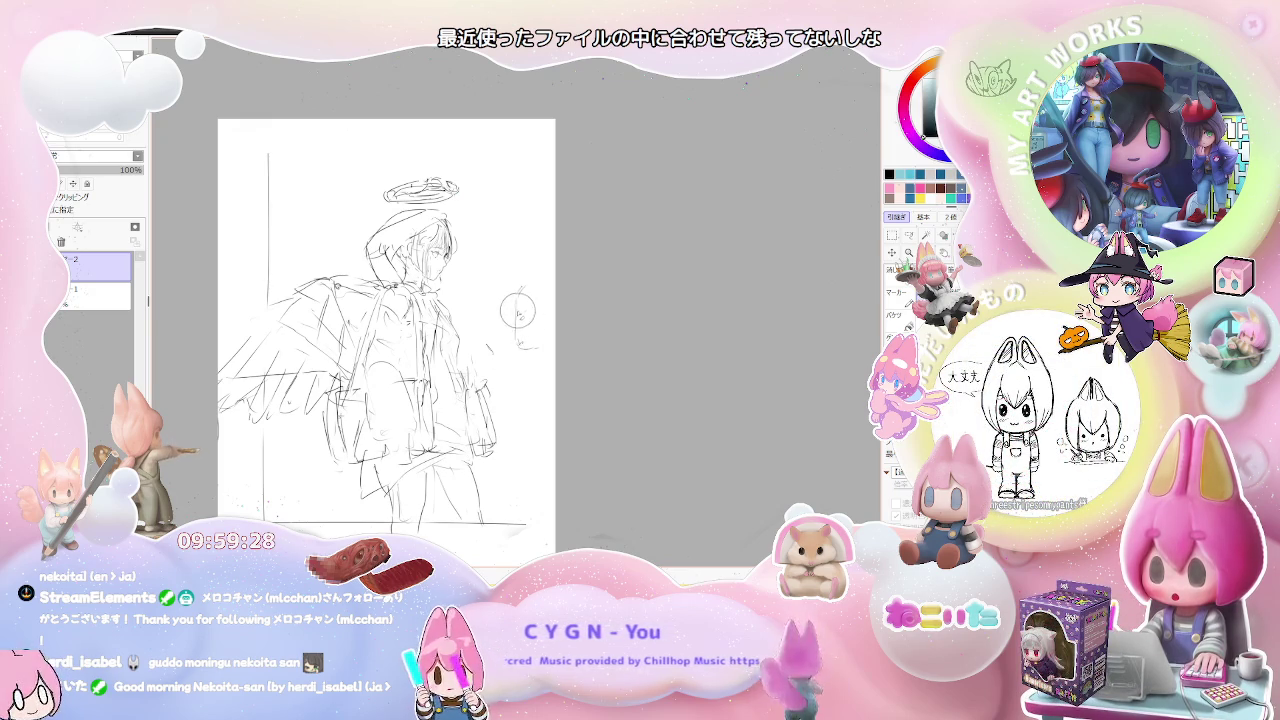
mouse_move(520, 295)
left_mouse_down()
mouse_move(536, 279)
mouse_move(541, 322)
left_mouse_up()
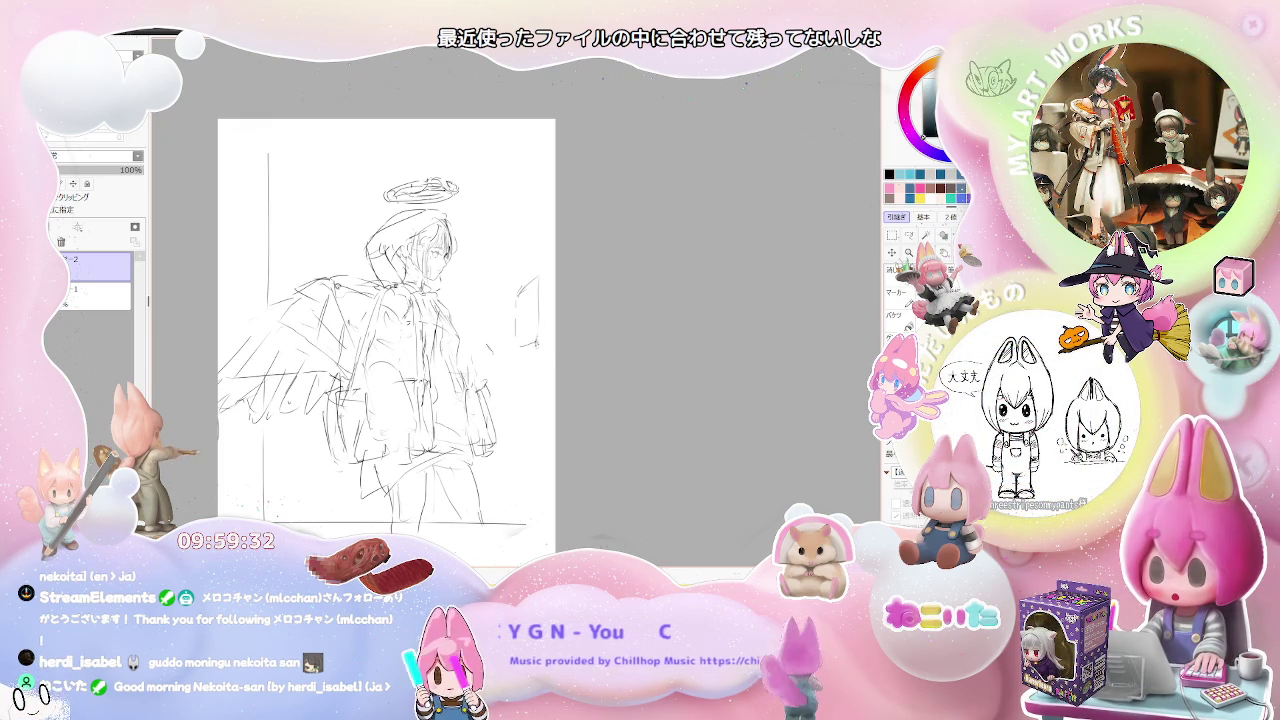
left_click_drag(520, 308, 522, 355)
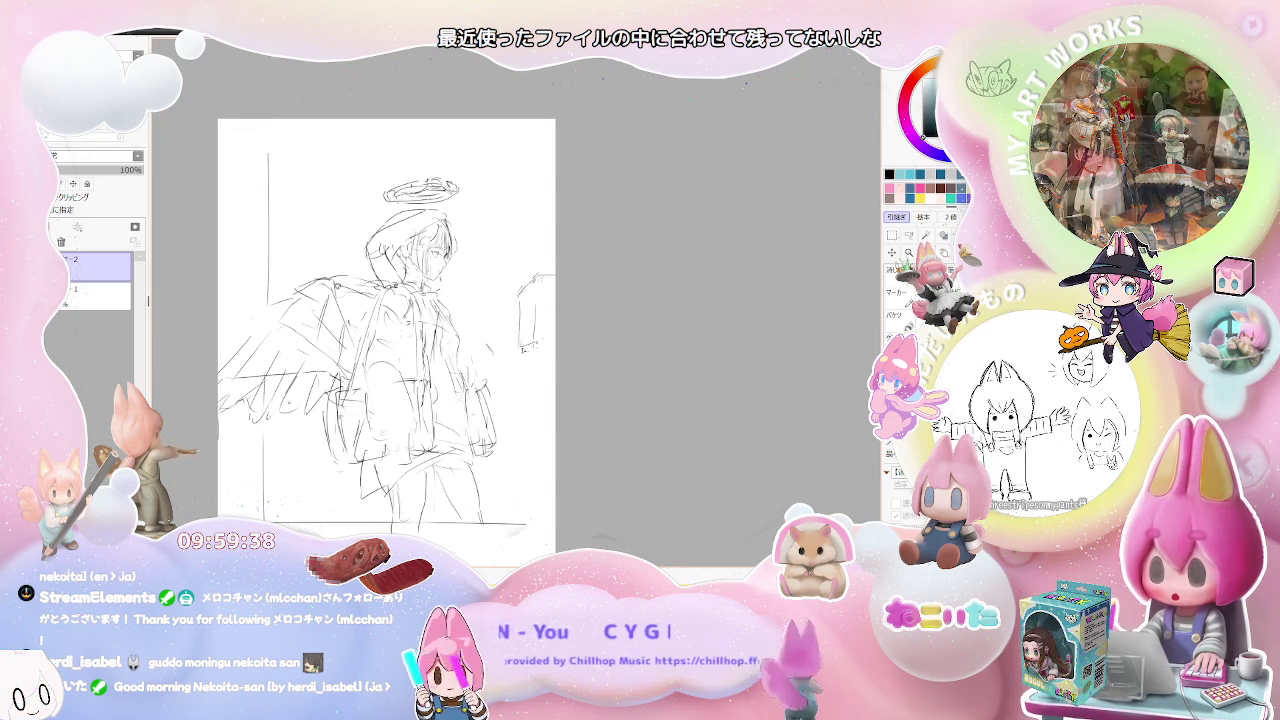
left_click_drag(540, 208, 521, 278)
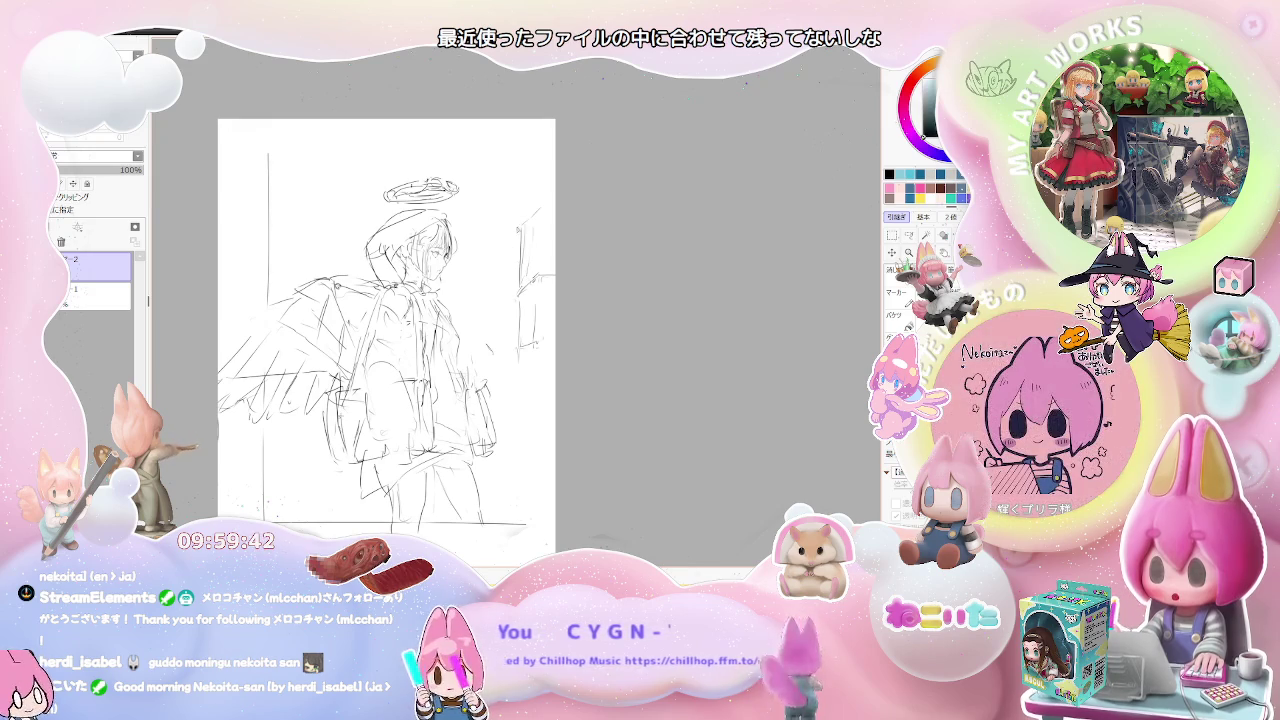
left_click_drag(488, 282, 484, 336)
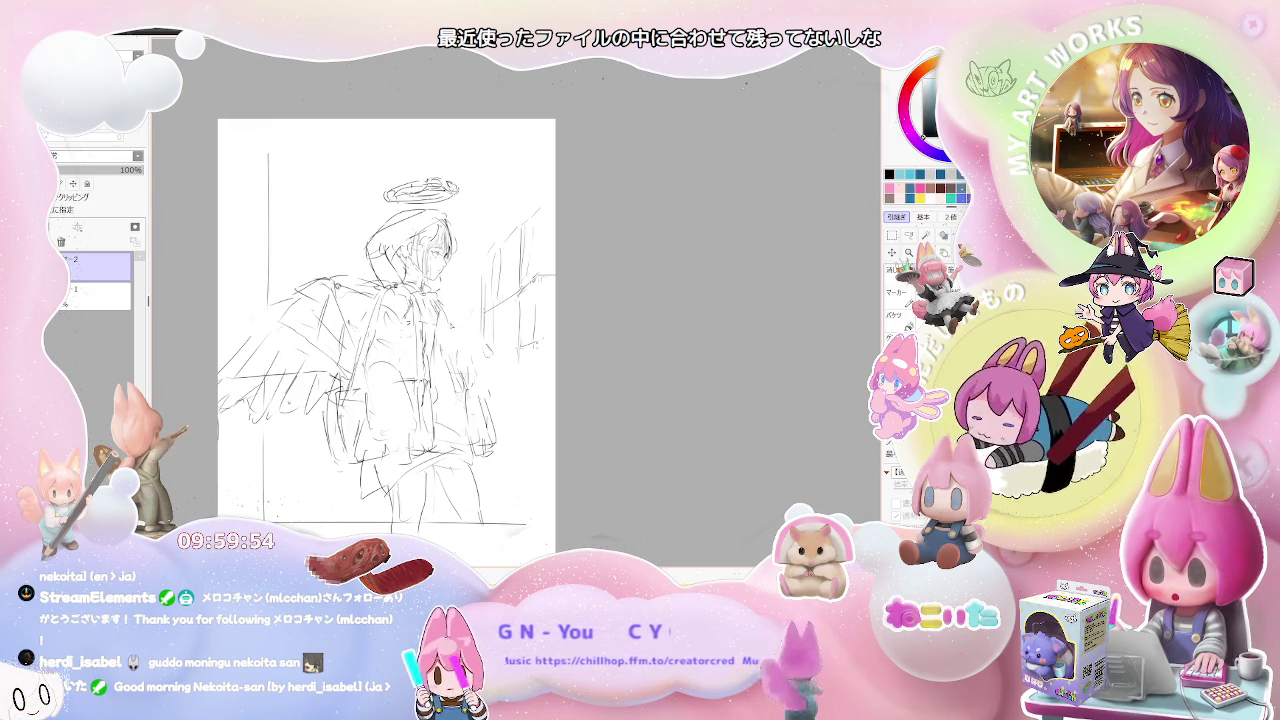
- Undo recent left-wing strokes, then restore one long left-wing stroke
left_click_drag(474, 390, 468, 417)
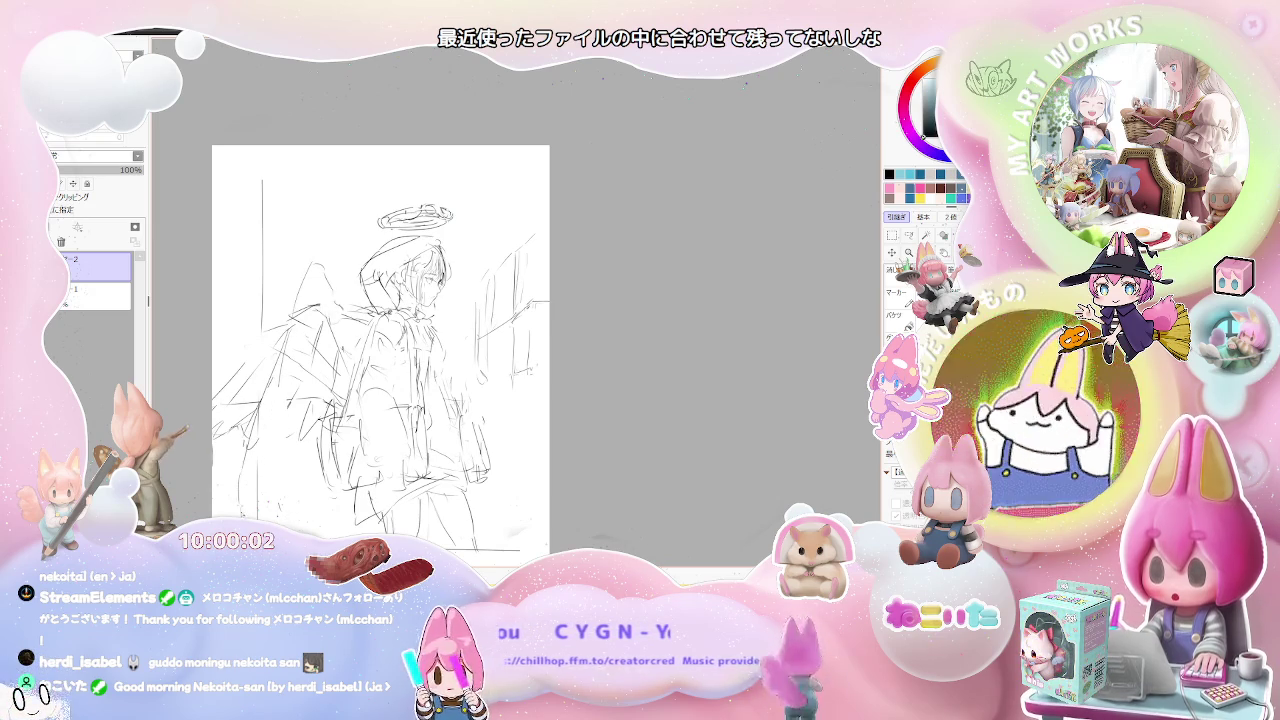
key("ctrl+z")
key("ctrl+z")
key("ctrl+z")
key("ctrl+y")
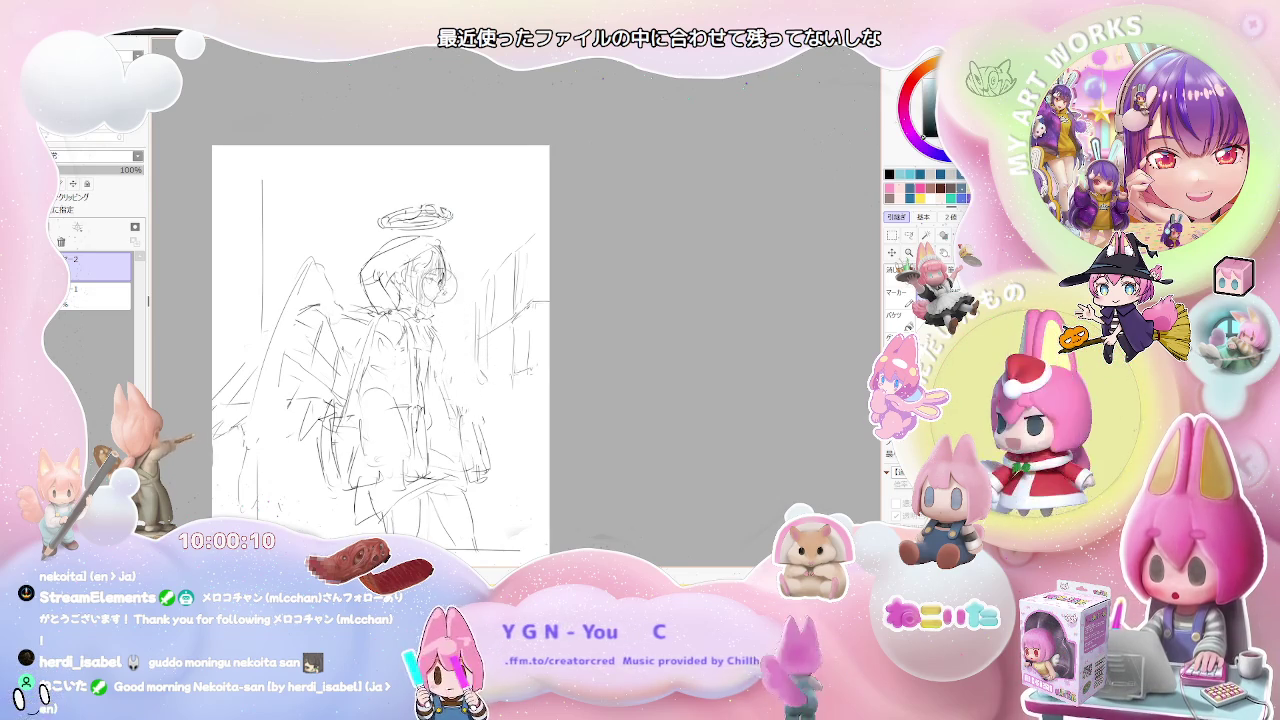
- Outline and curve the object held at the angel's chest, plus a short line on the torso
scroll(462, 360, "up", 1)
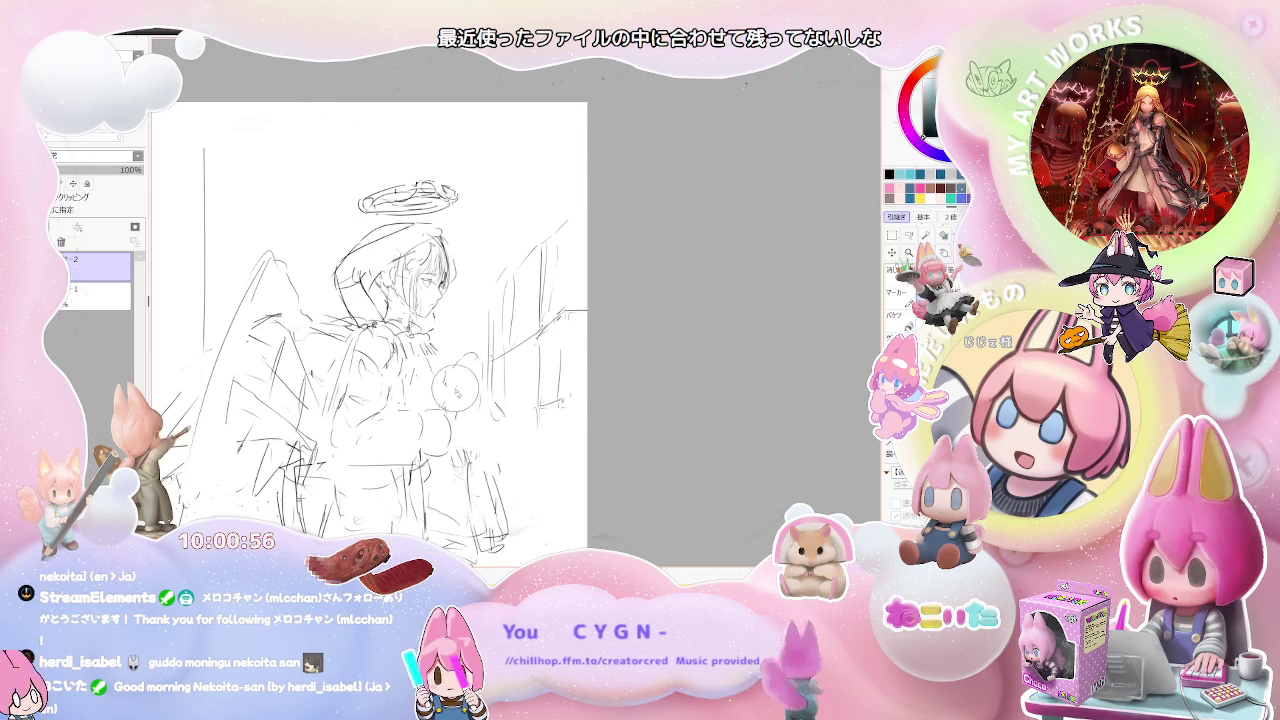
left_click_drag(415, 372, 430, 400)
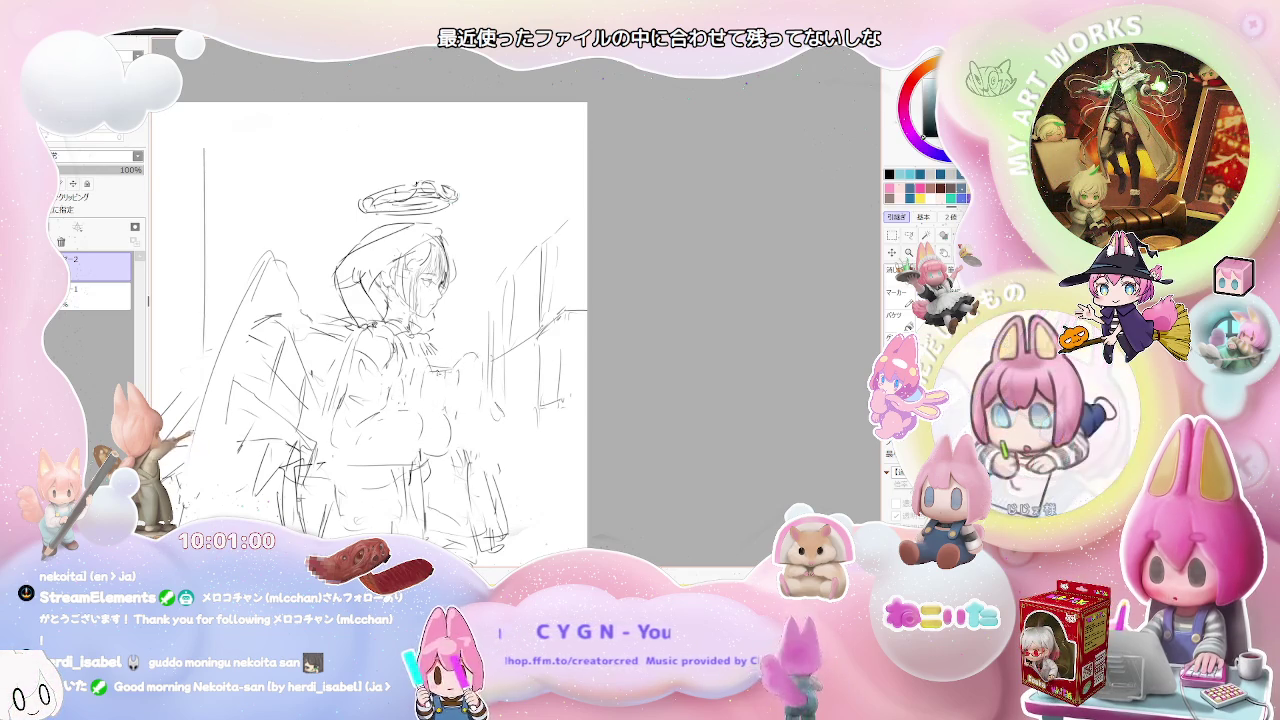
left_click_drag(455, 415, 440, 440)
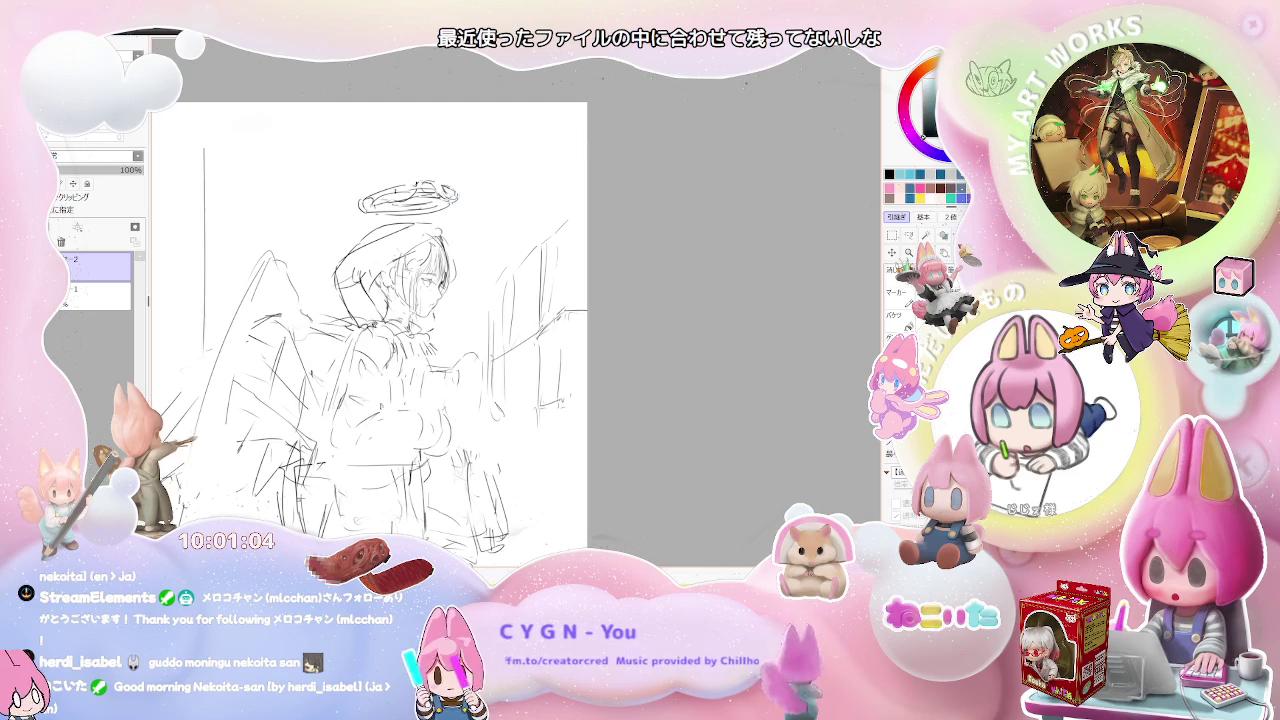
left_click_drag(344, 364, 344, 402)
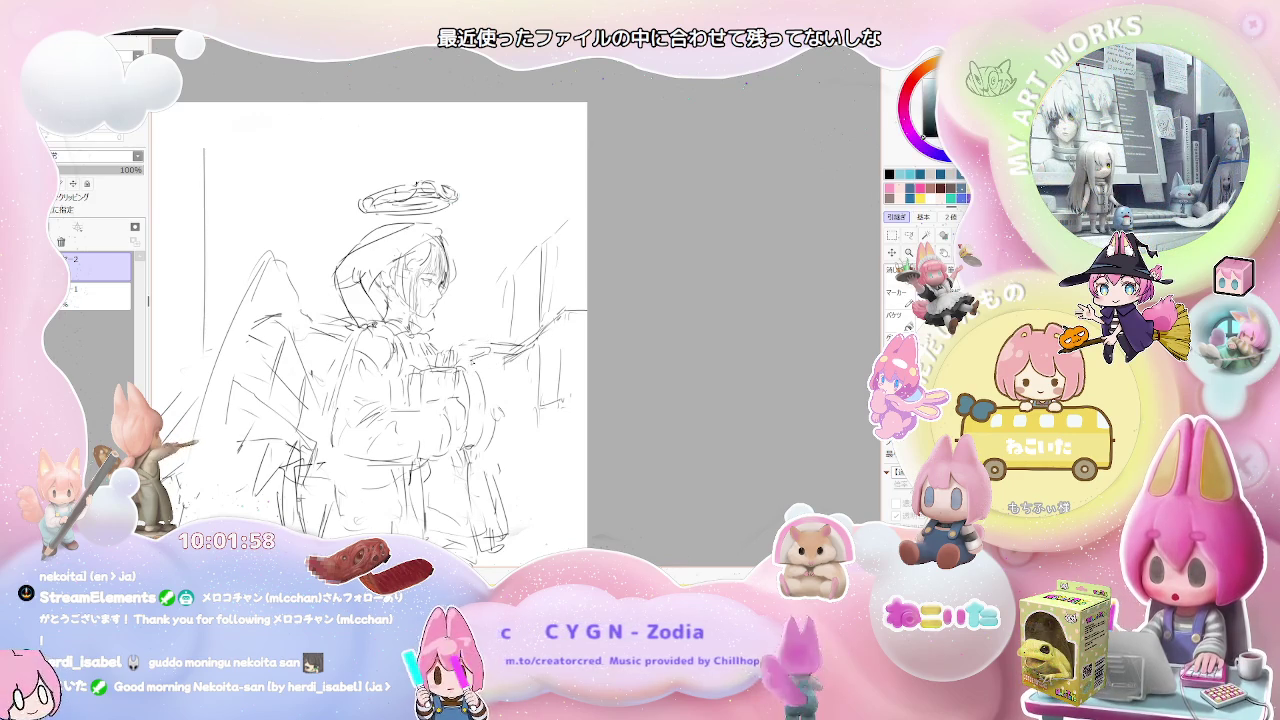
scroll(512, 391, "down", 1)
- Lasso the whole angel sketch, enlarge it to fill more of the page, then deselect with Ctrl+D
scroll(534, 368, "down", 1)
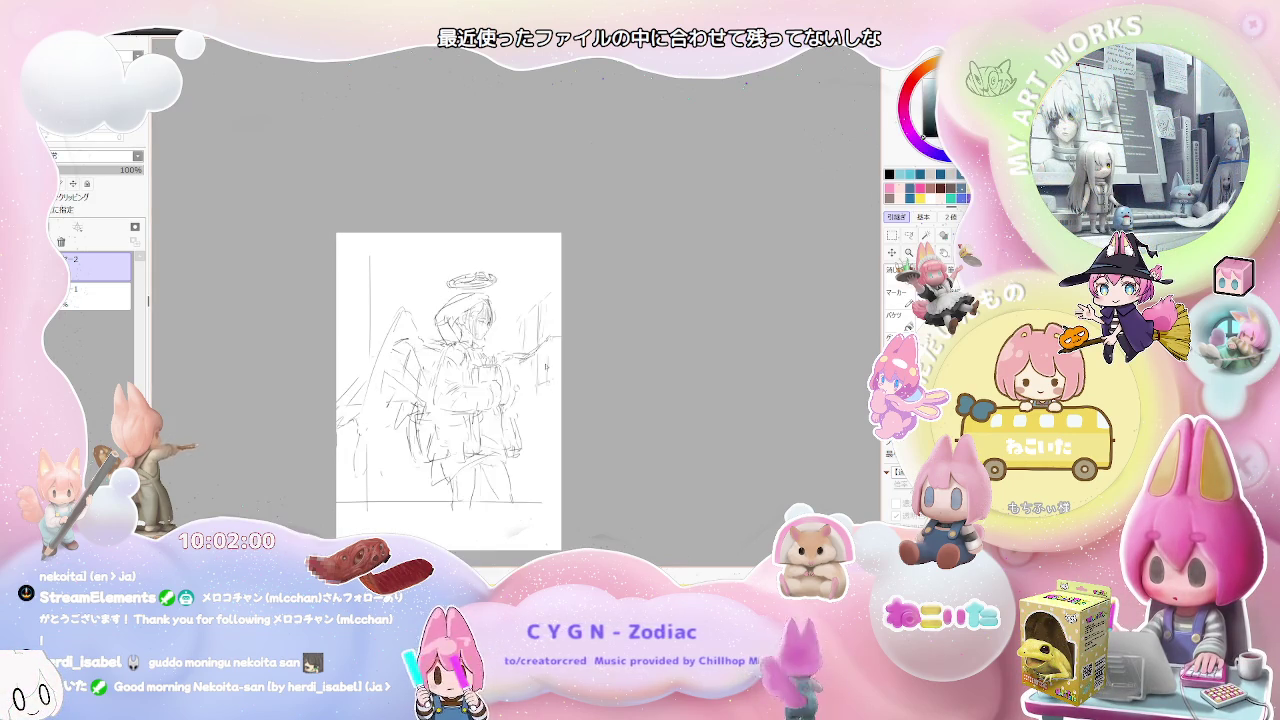
scroll(530, 395, "down", 1)
scroll(501, 407, "up", 2)
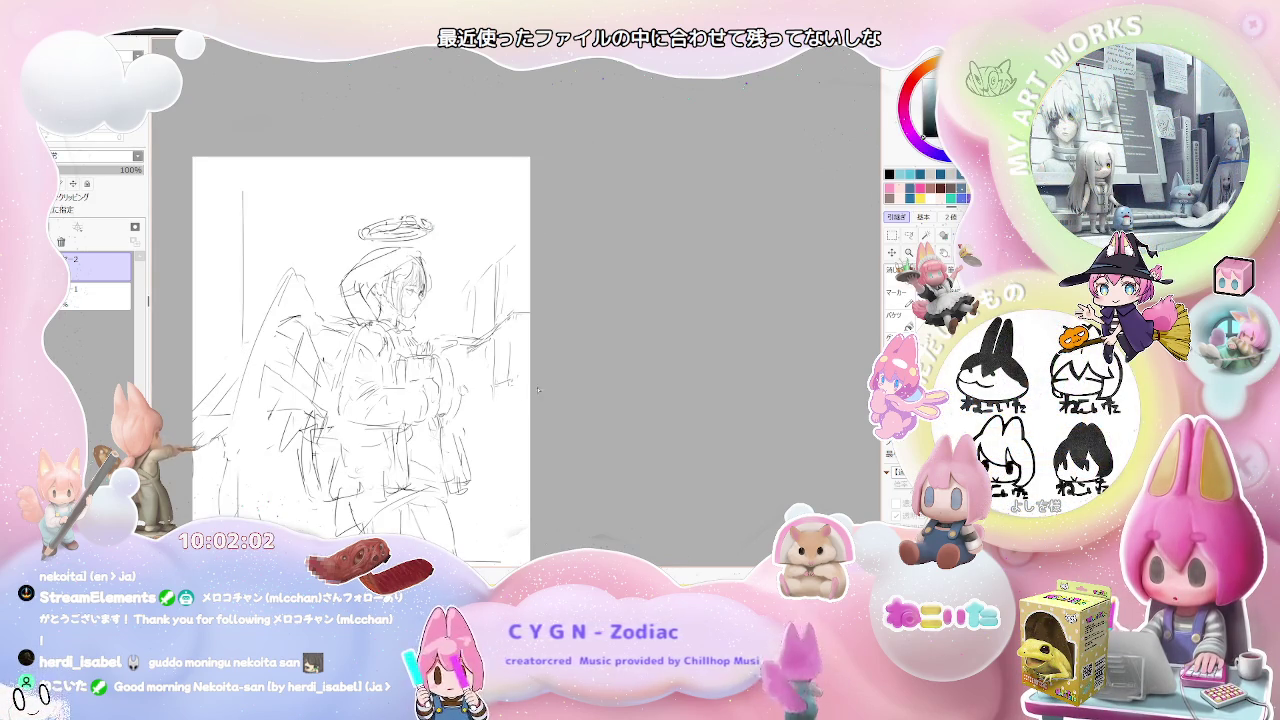
scroll(530, 300, "down", 2)
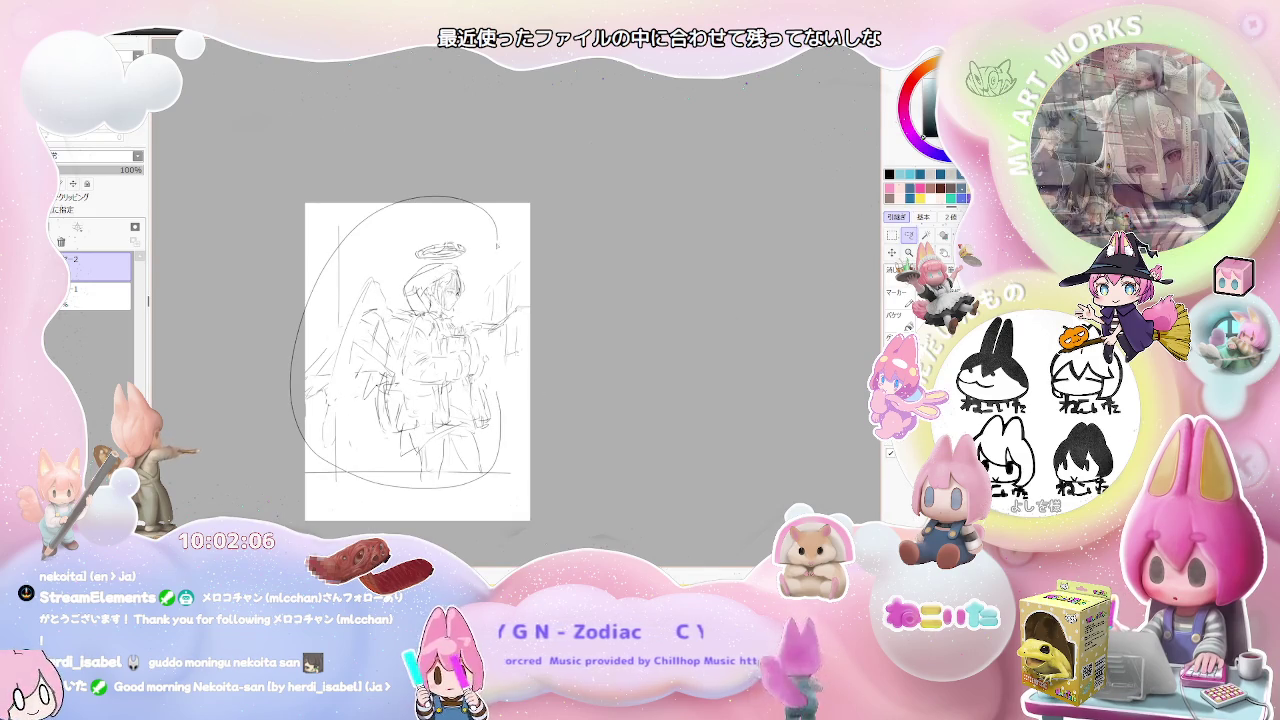
left_click_drag(316, 285, 497, 290)
scroll(470, 462, "up", 2)
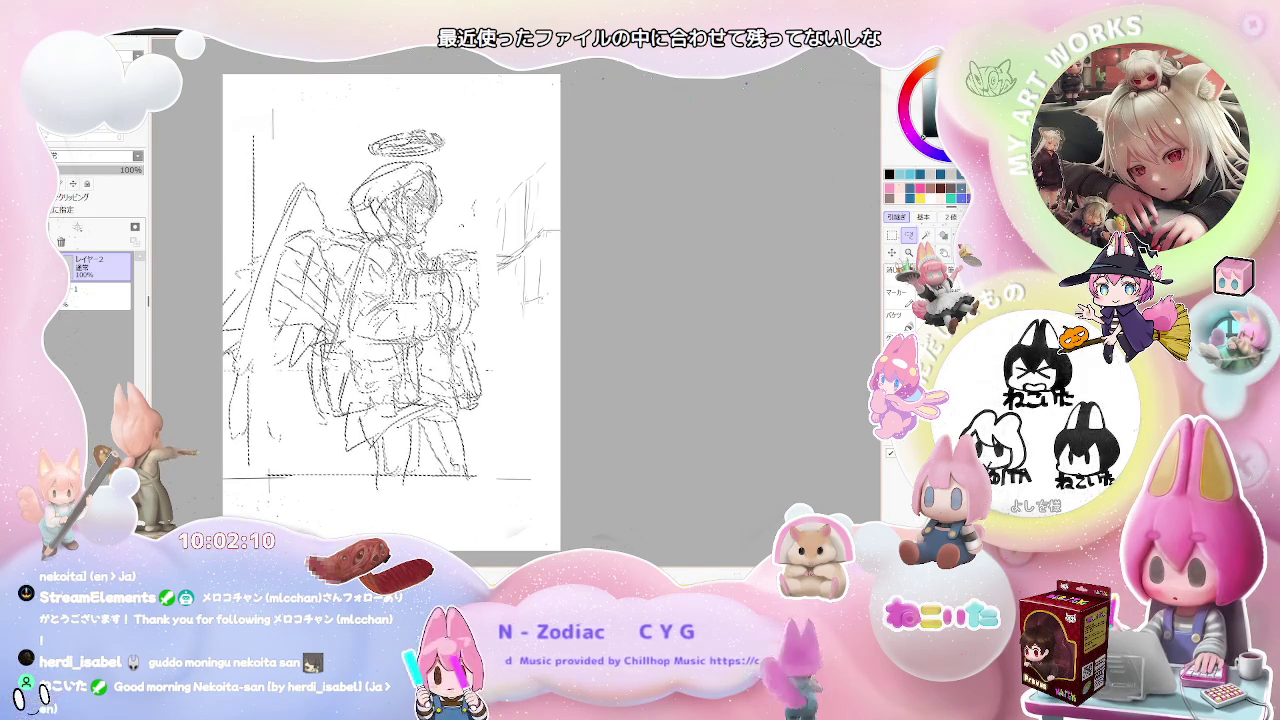
key("ctrl+d")
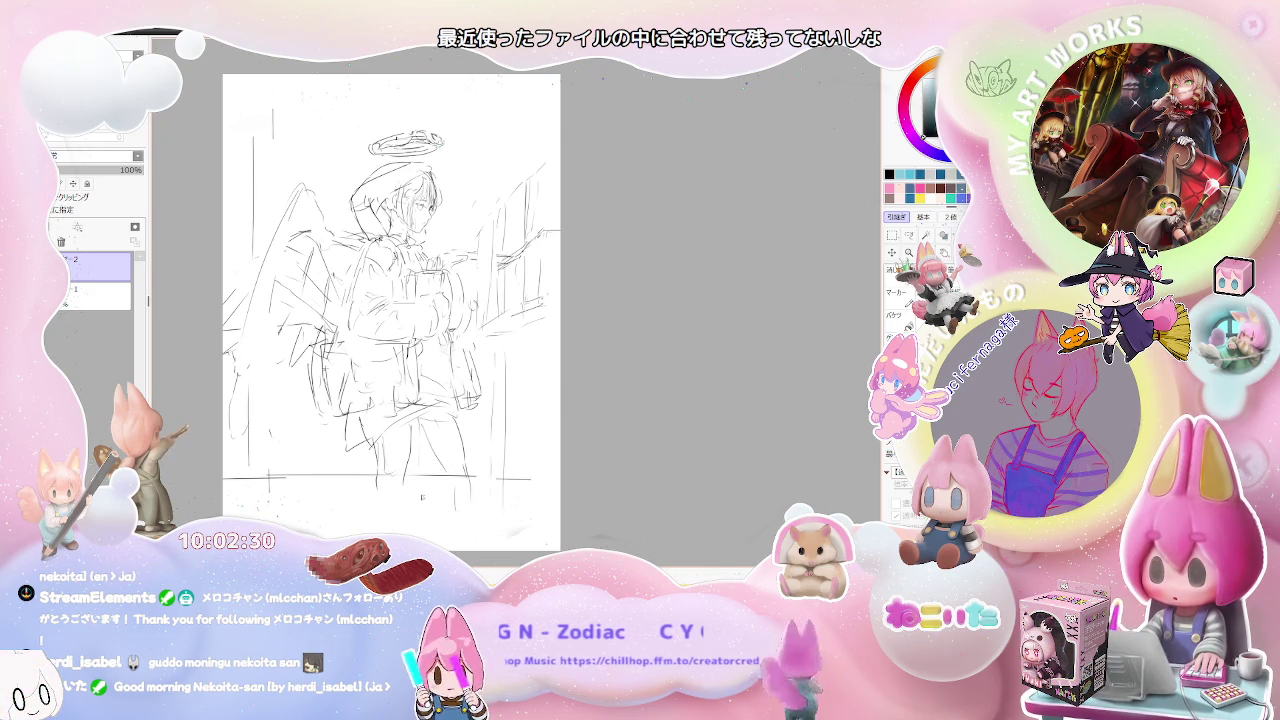
scroll(421, 507, "down", 1)
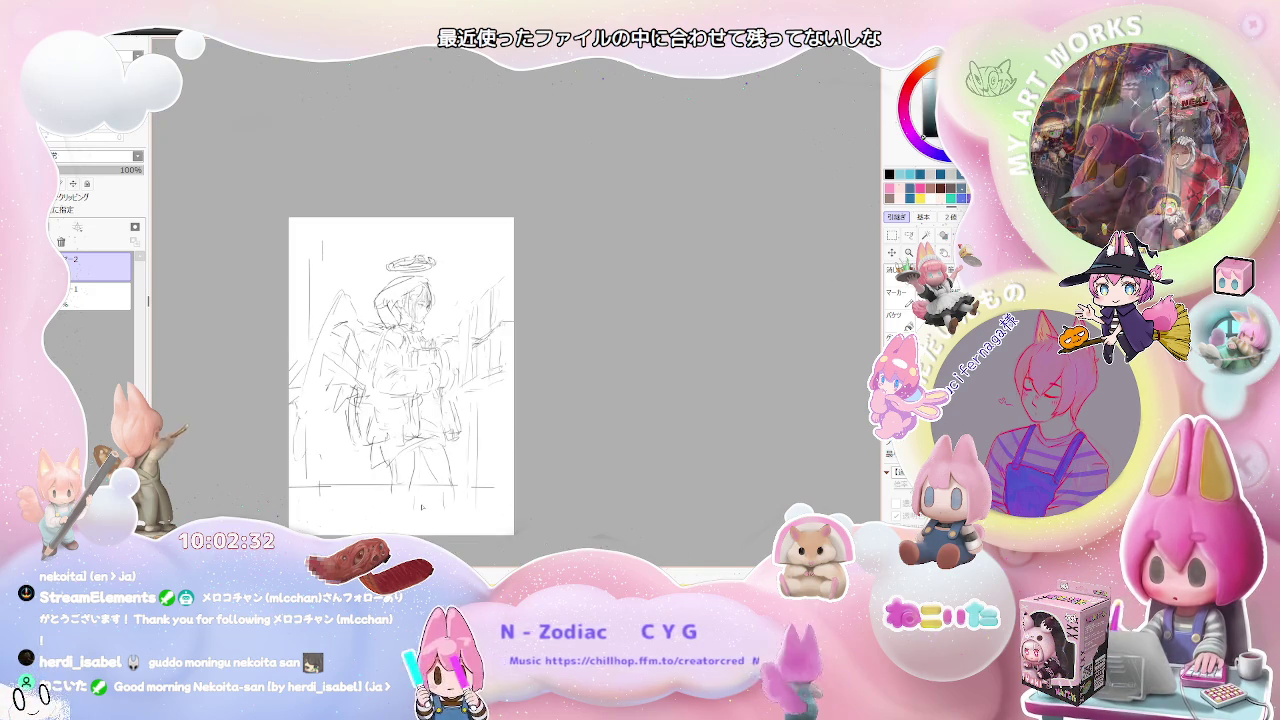
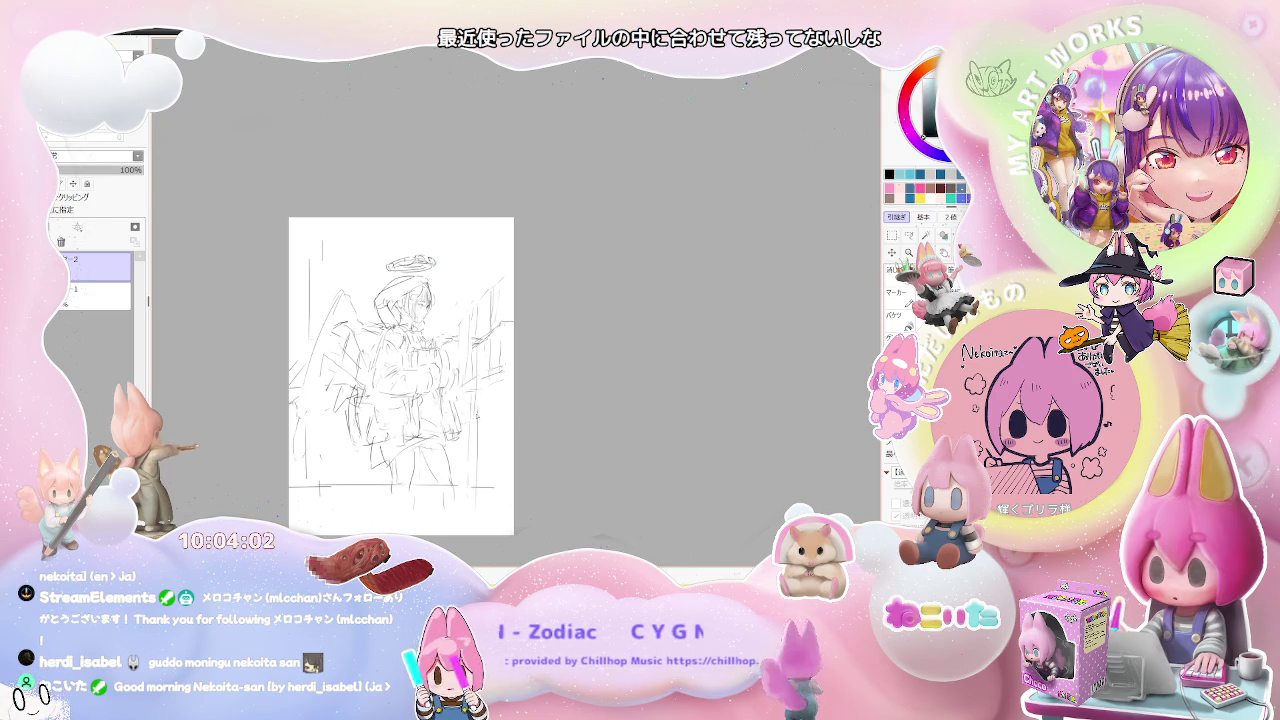
- Zoom in on the angel's raised hand by the easel and switch to the lasso tool
scroll(467, 442, "up", 2)
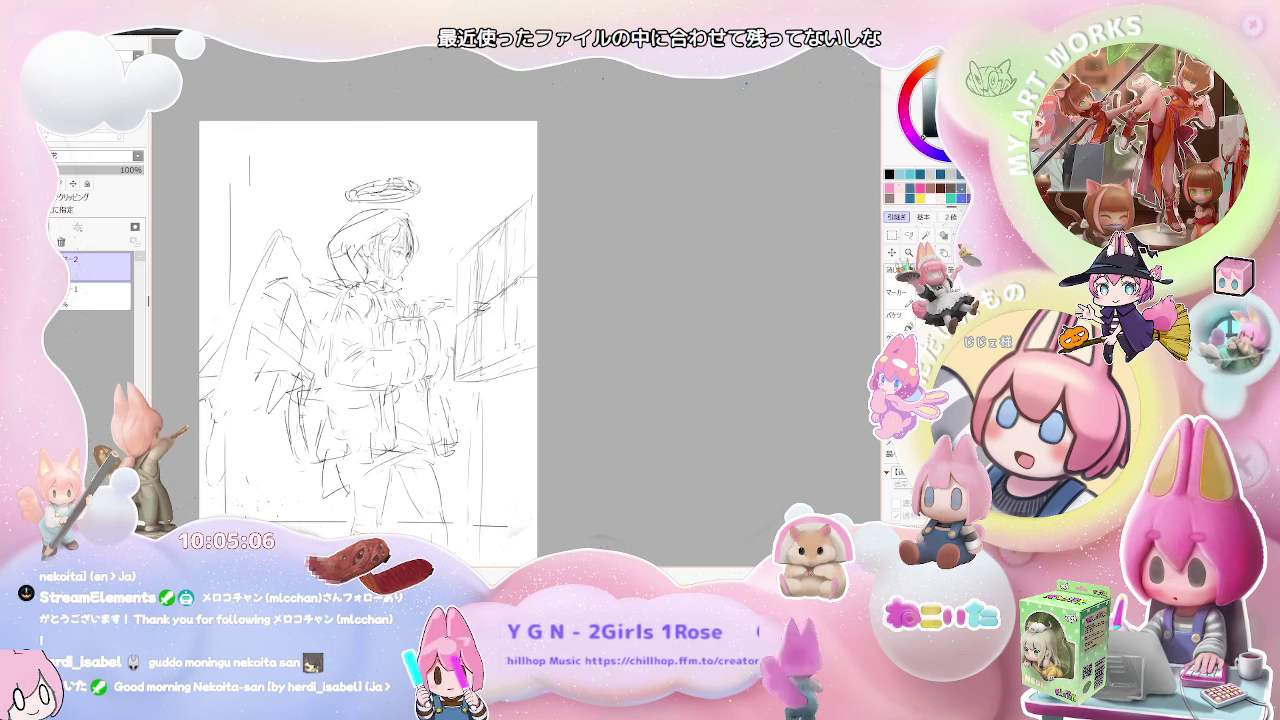
scroll(415, 303, "up", 1)
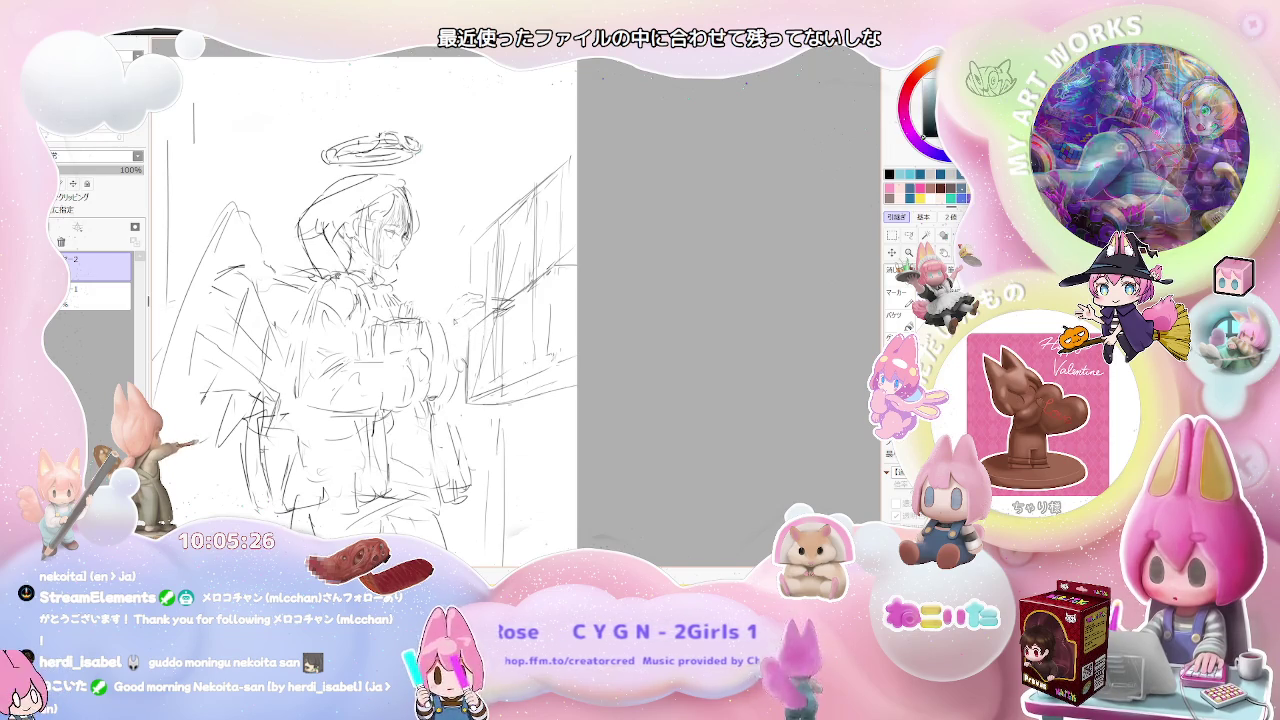
scroll(404, 349, "down", 3)
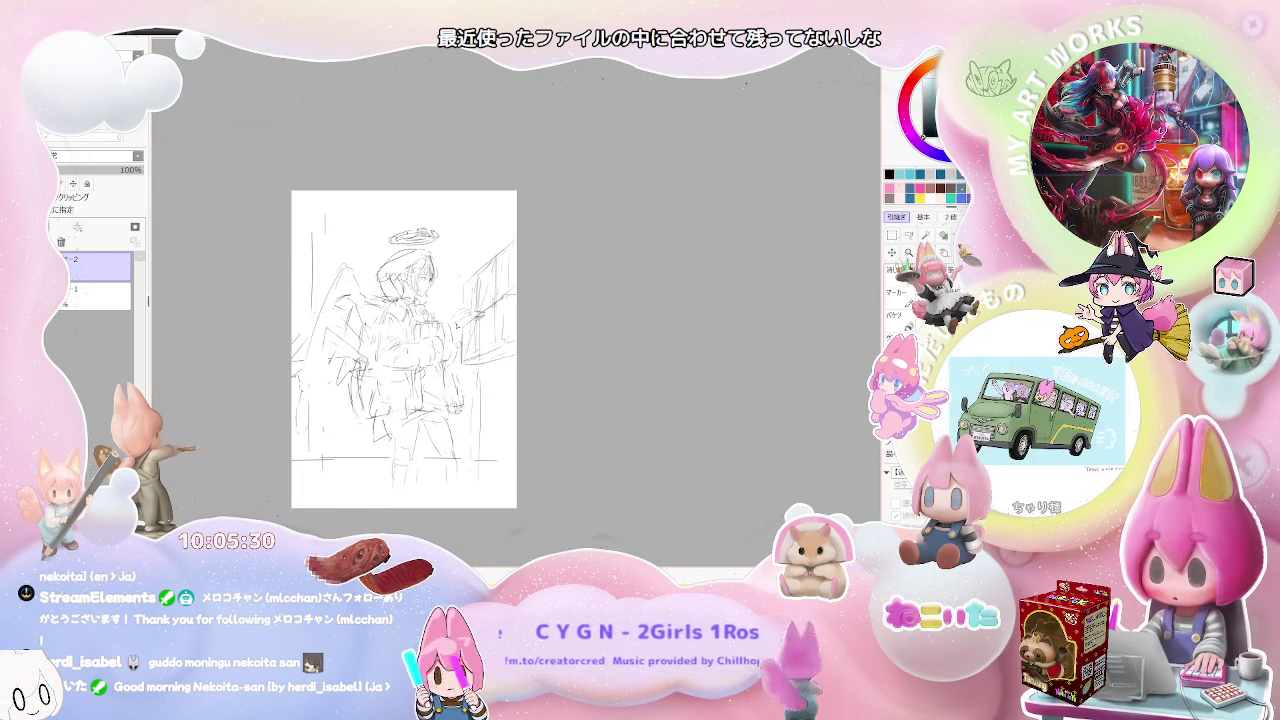
scroll(465, 315, "up", 2)
scroll(465, 315, "up", 1)
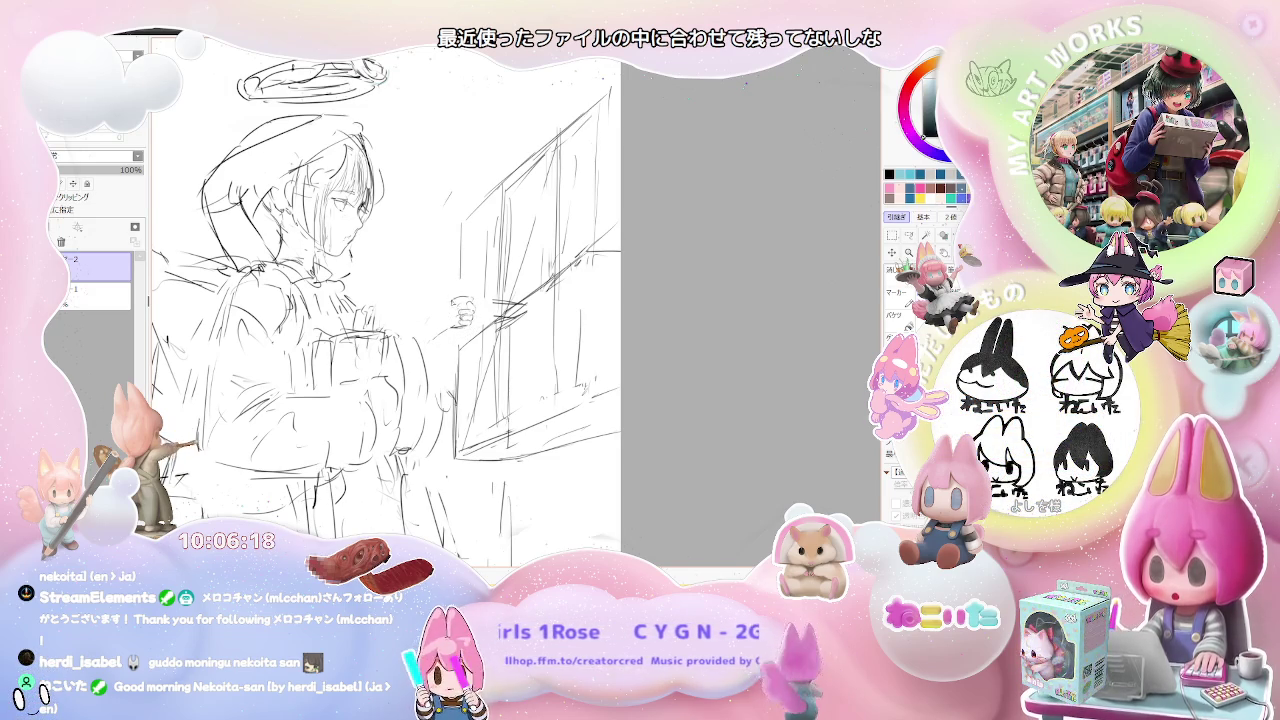
scroll(443, 308, "down", 2)
scroll(423, 330, "down", 1)
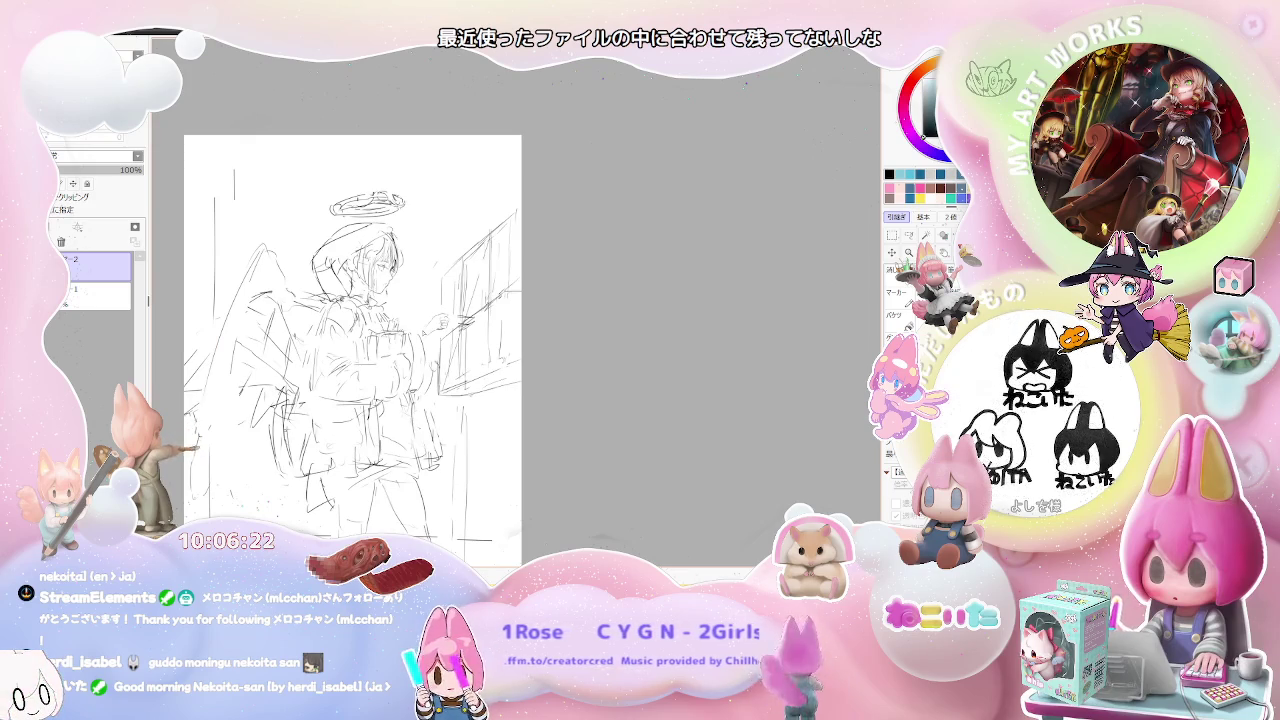
scroll(440, 320, "up", 1)
scroll(437, 319, "up", 1)
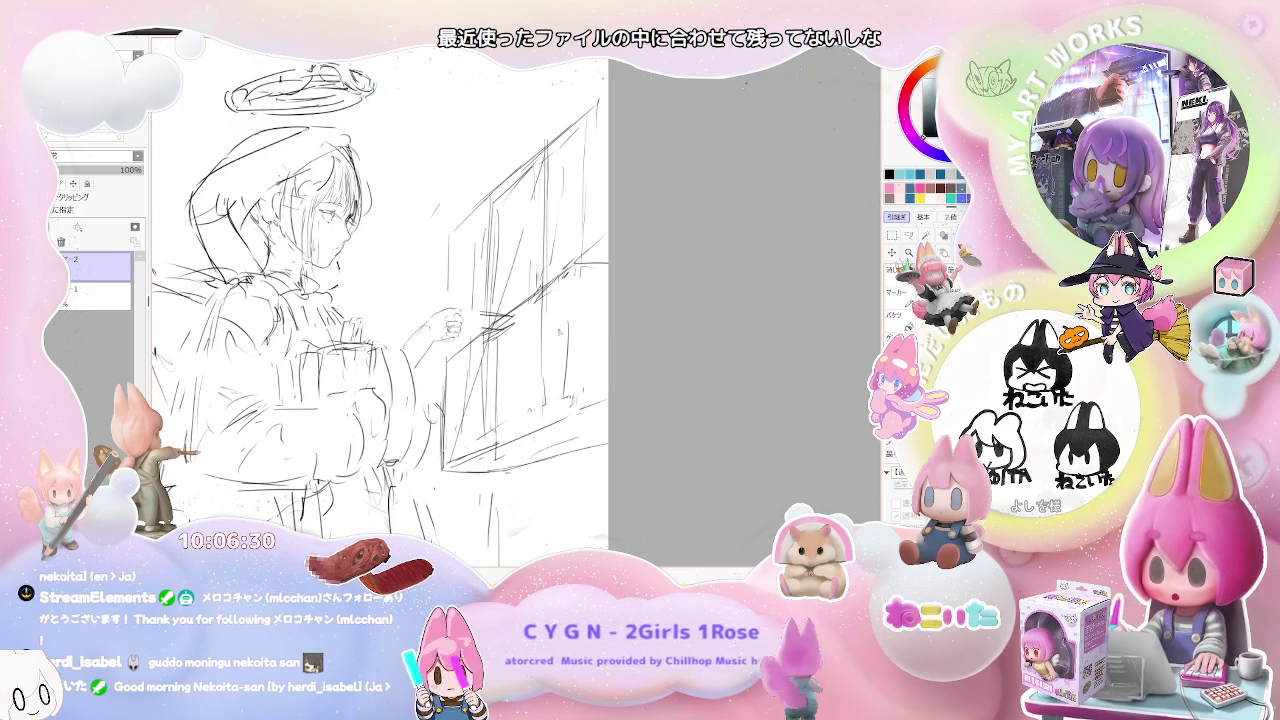
key("l")
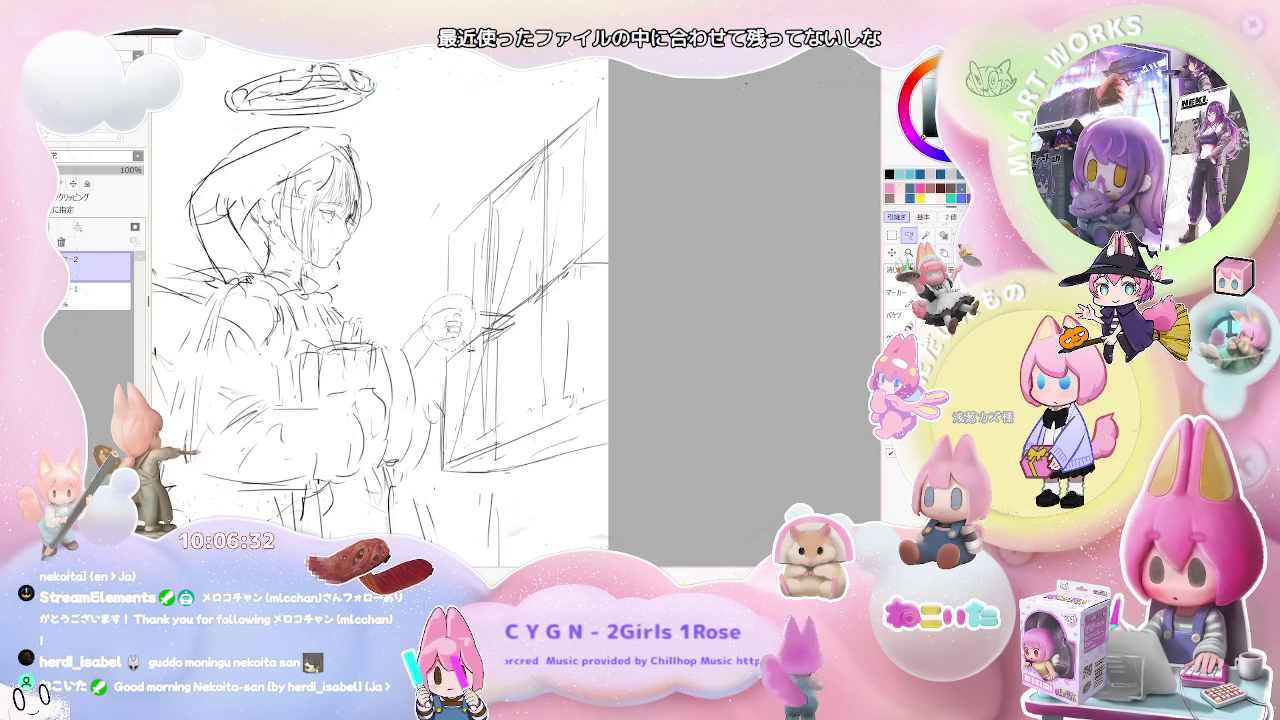
- Shift the lassoed hand sketch a few pixels lower toward the easel and apply it
key("ctrl+t")
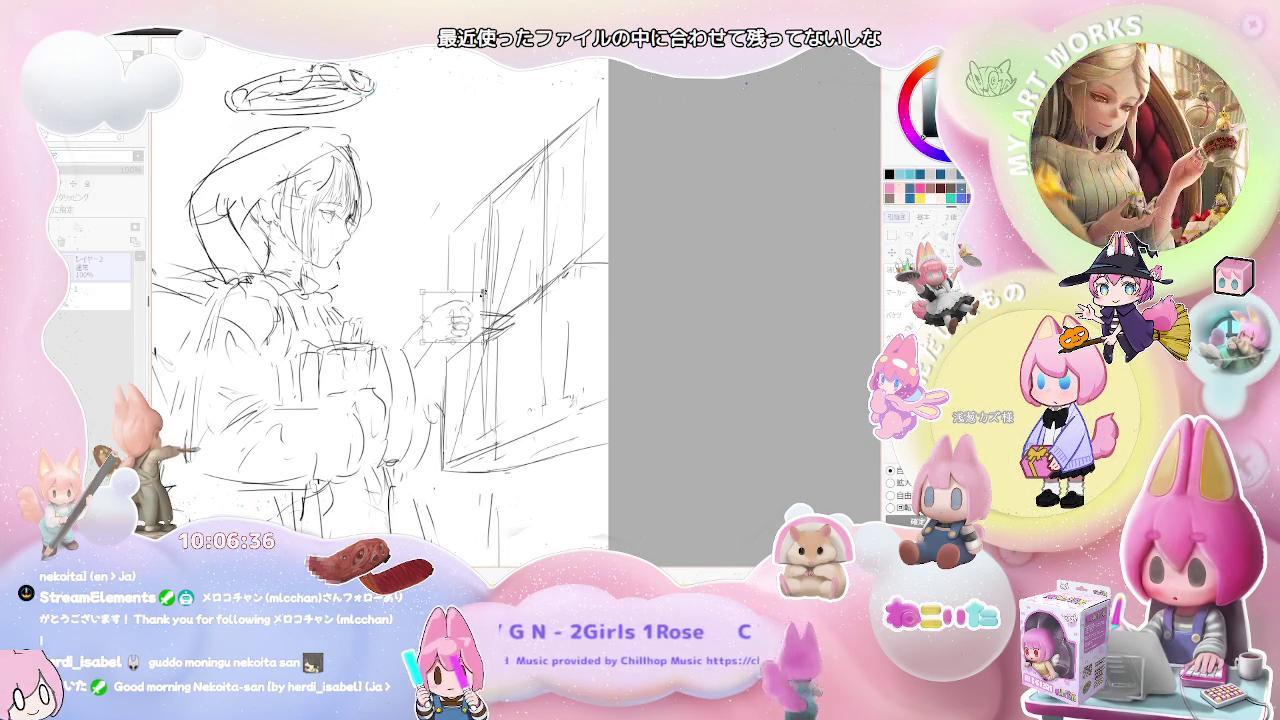
left_click_drag(455, 325, 457, 334)
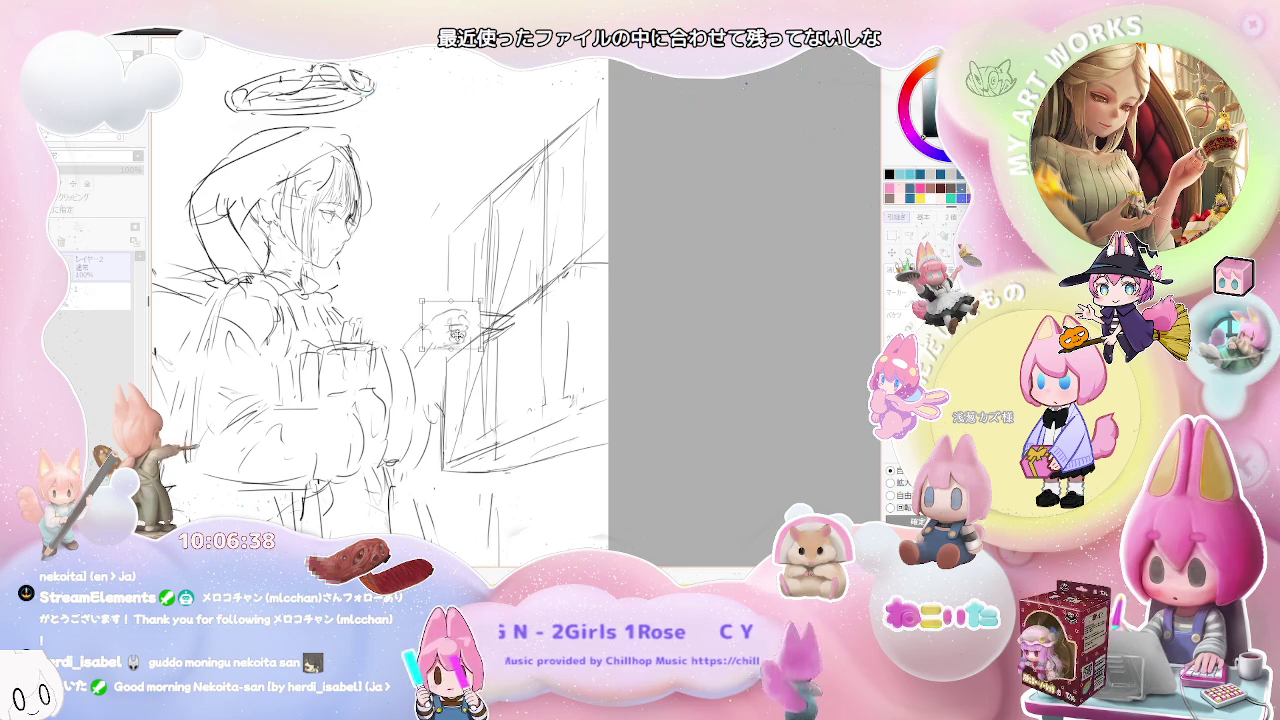
key("Return")
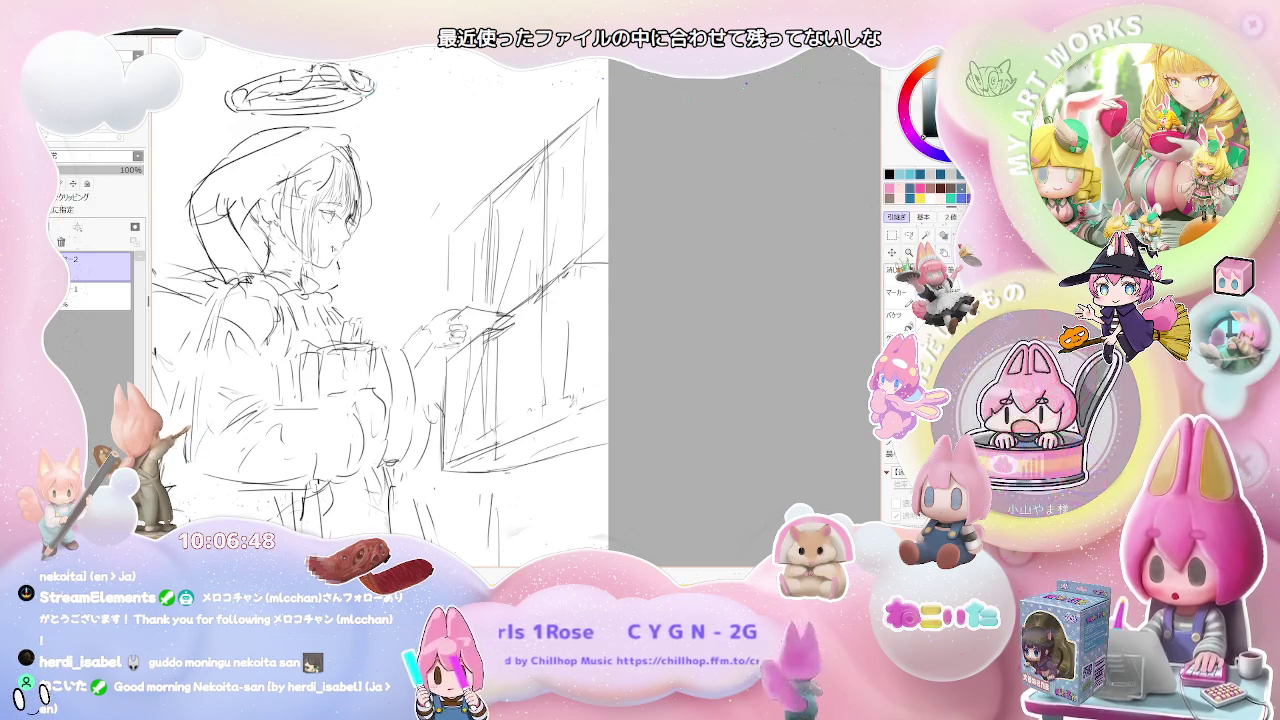
scroll(412, 285, "down", 2)
scroll(412, 285, "down", 2)
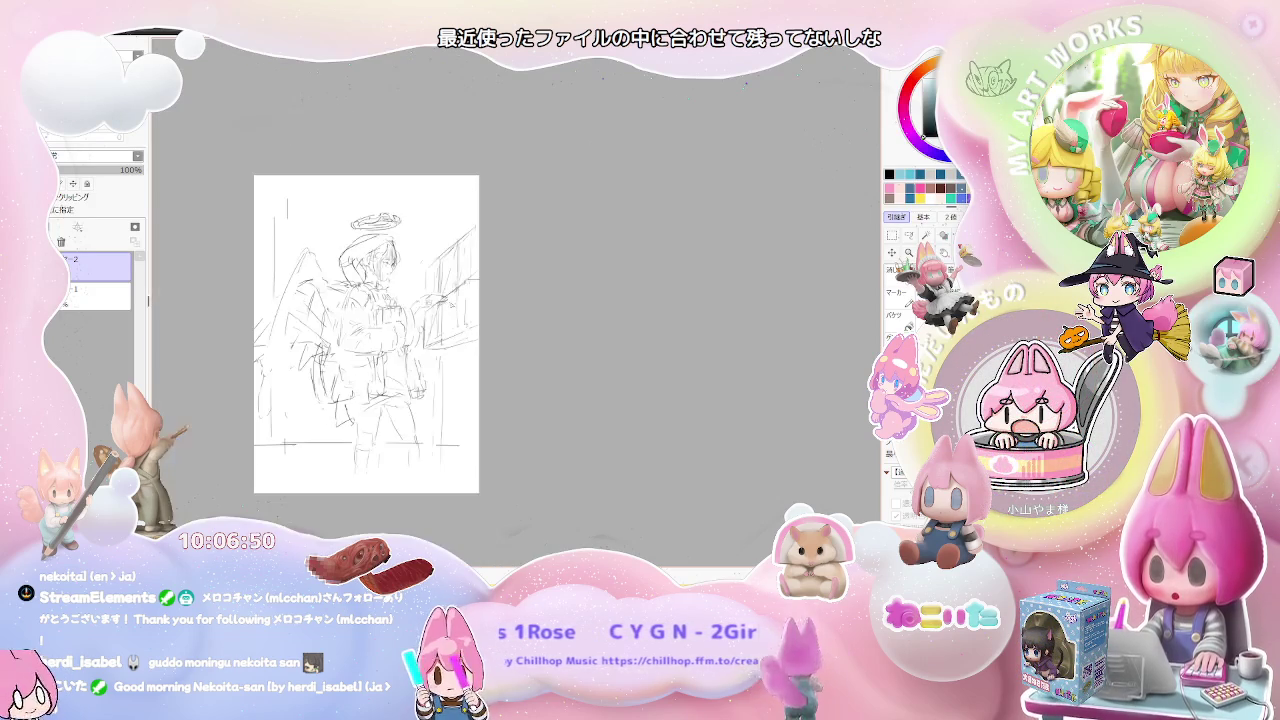
- Mirror the canvas view horizontally and inspect the flipped sketch's proportions
left_click_drag(478, 339, 497, 360)
scroll(448, 320, "up", 2)
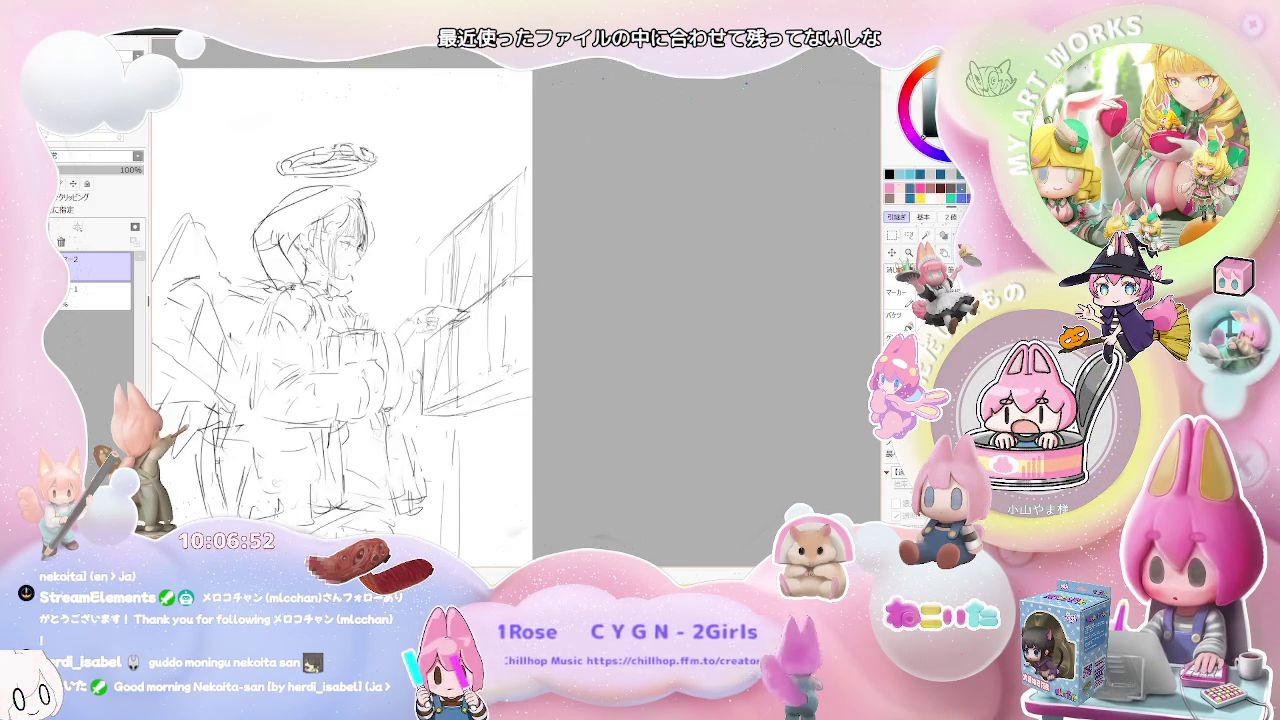
scroll(448, 320, "up", 2)
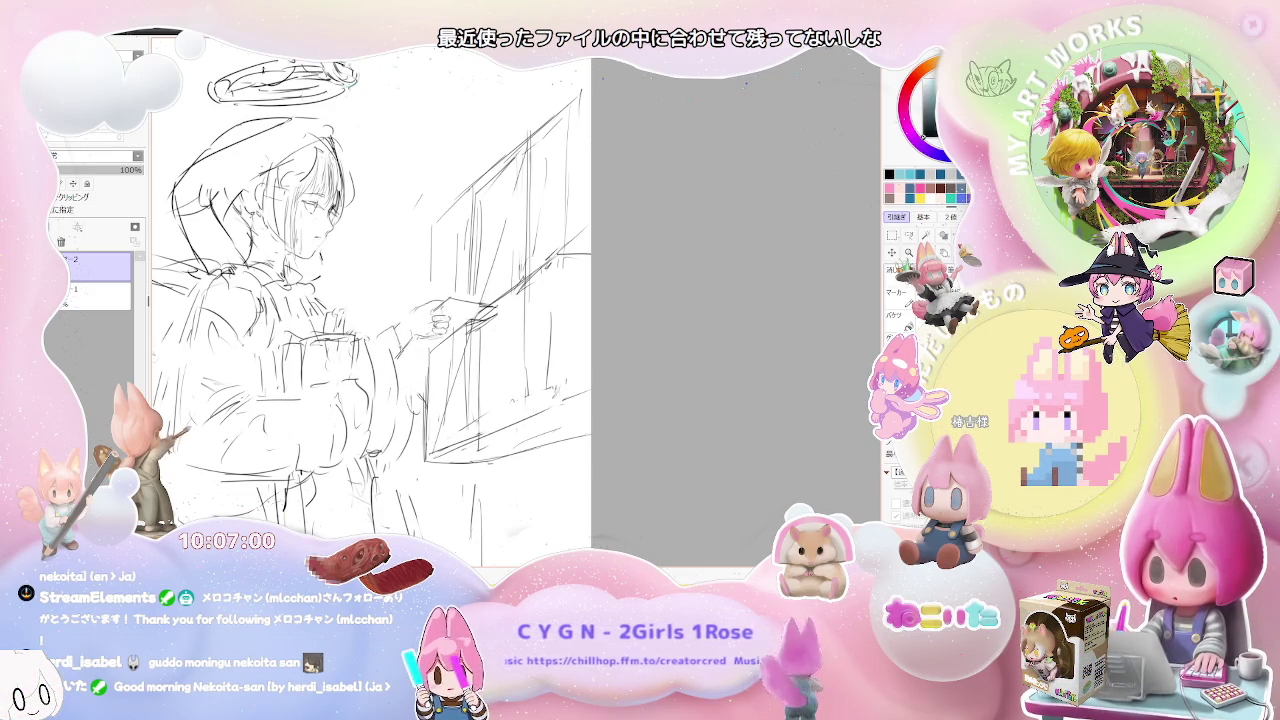
scroll(370, 300, "down", 1)
scroll(370, 300, "down", 1)
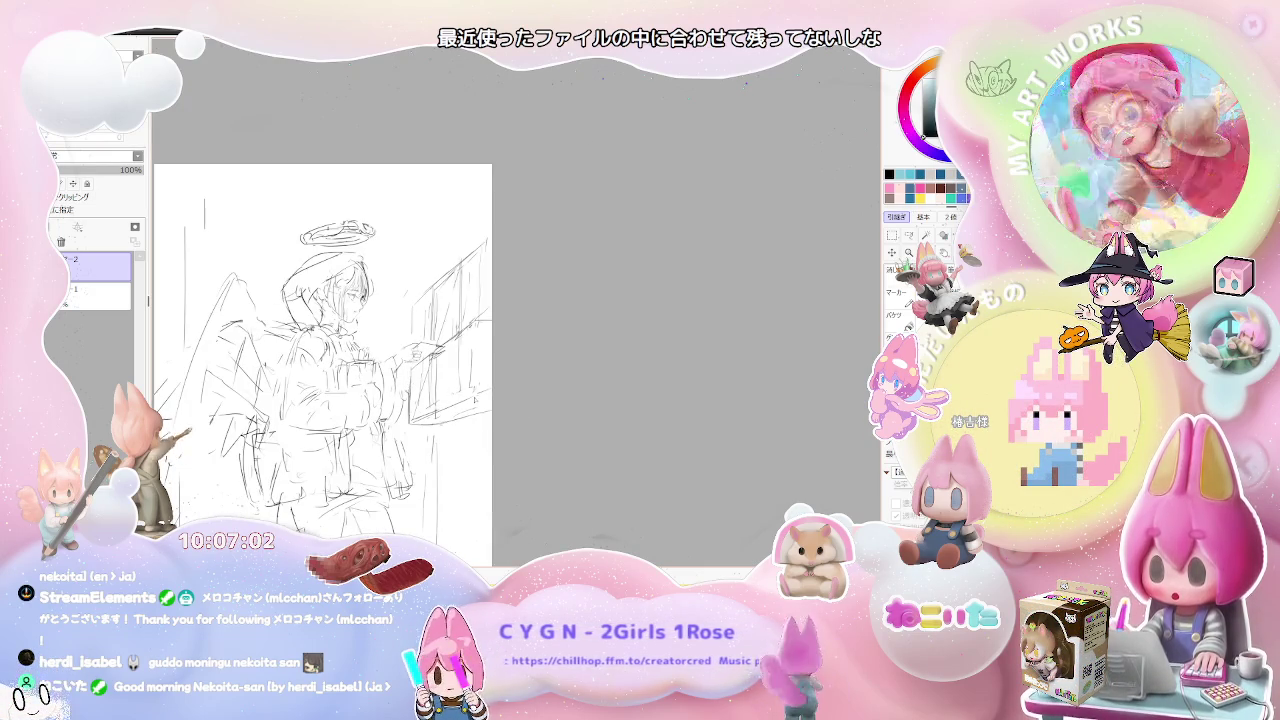
key("h")
left_click_drag(700, 360, 443, 354)
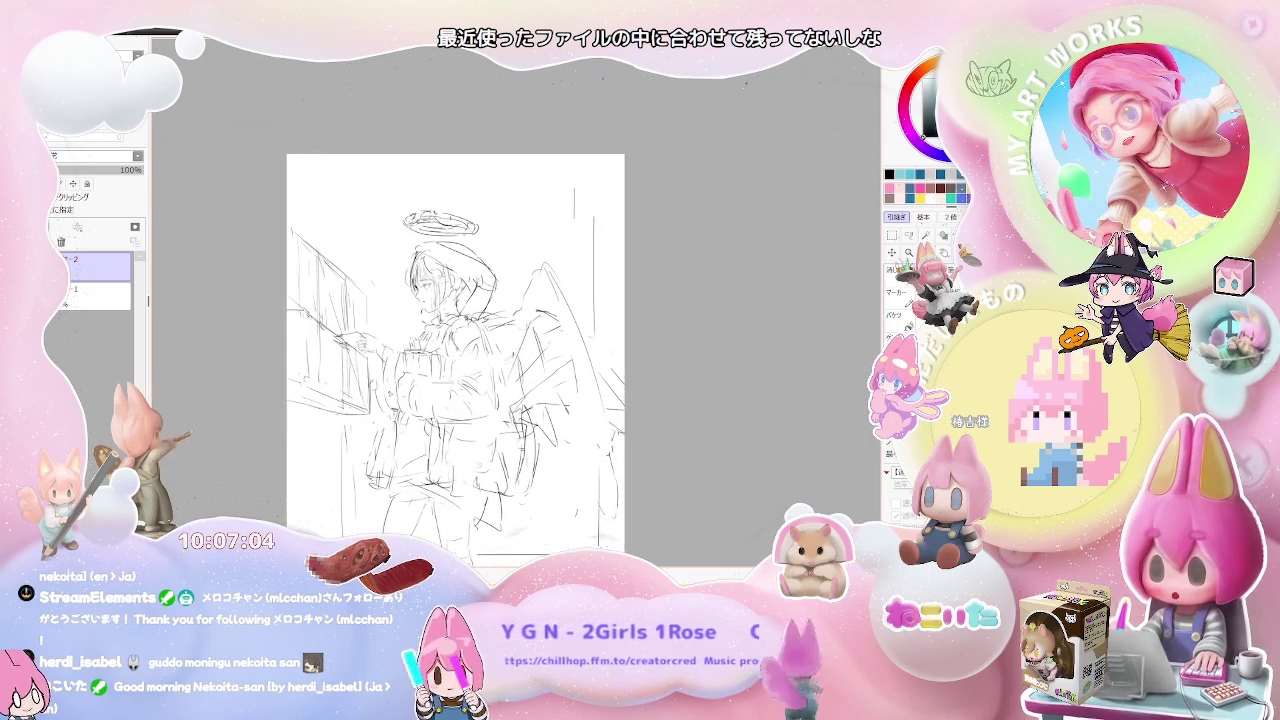
scroll(468, 327, "up", 1)
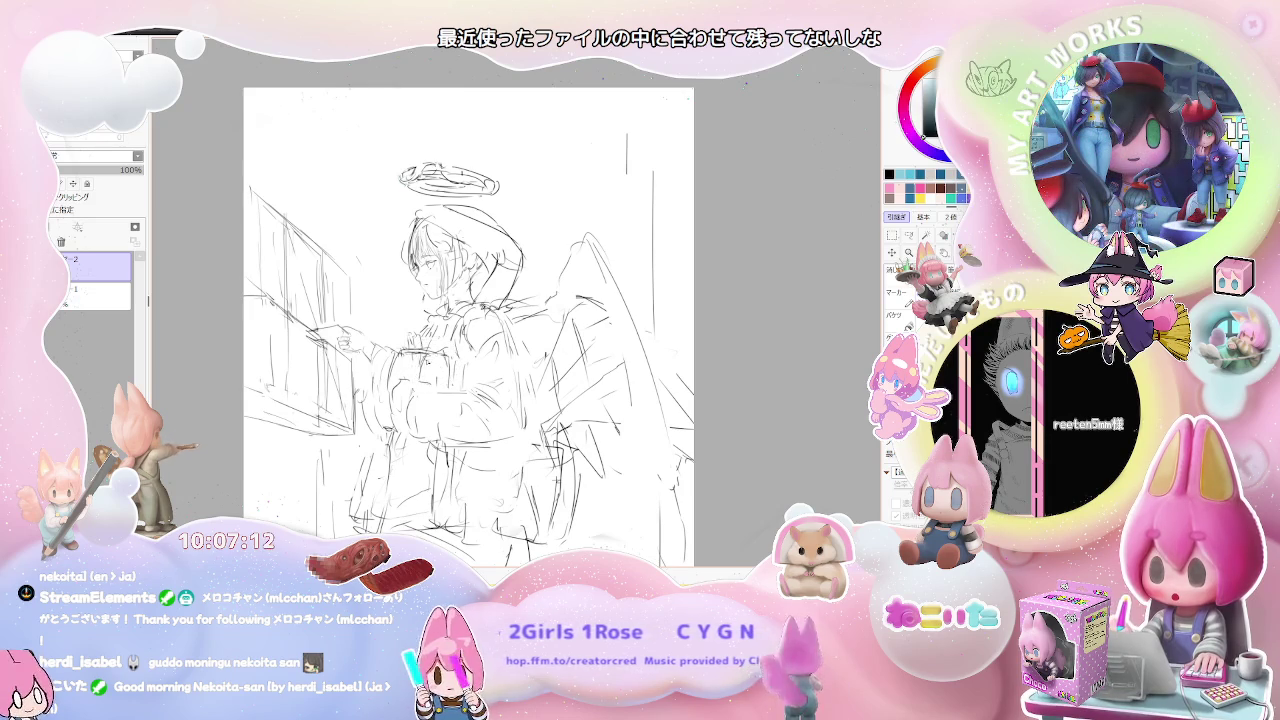
scroll(440, 370, "down", 1)
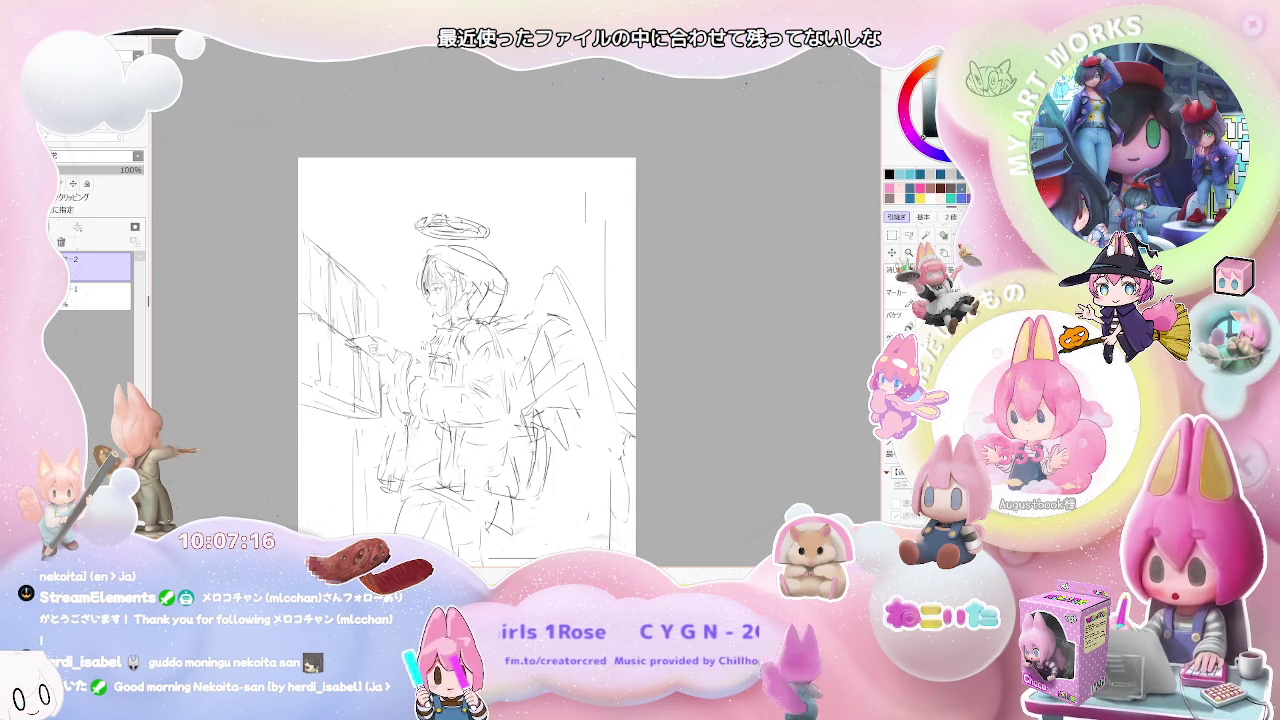
scroll(464, 297, "up", 1)
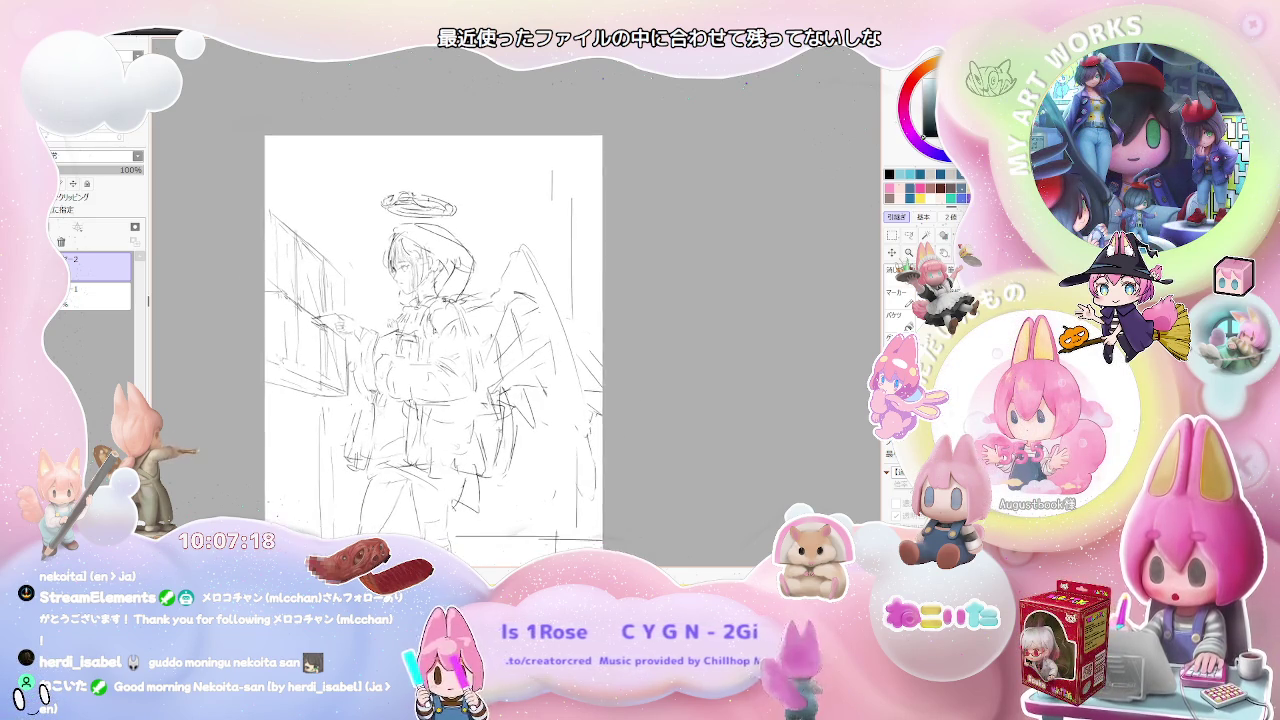
scroll(464, 297, "up", 1)
scroll(464, 297, "up", 1)
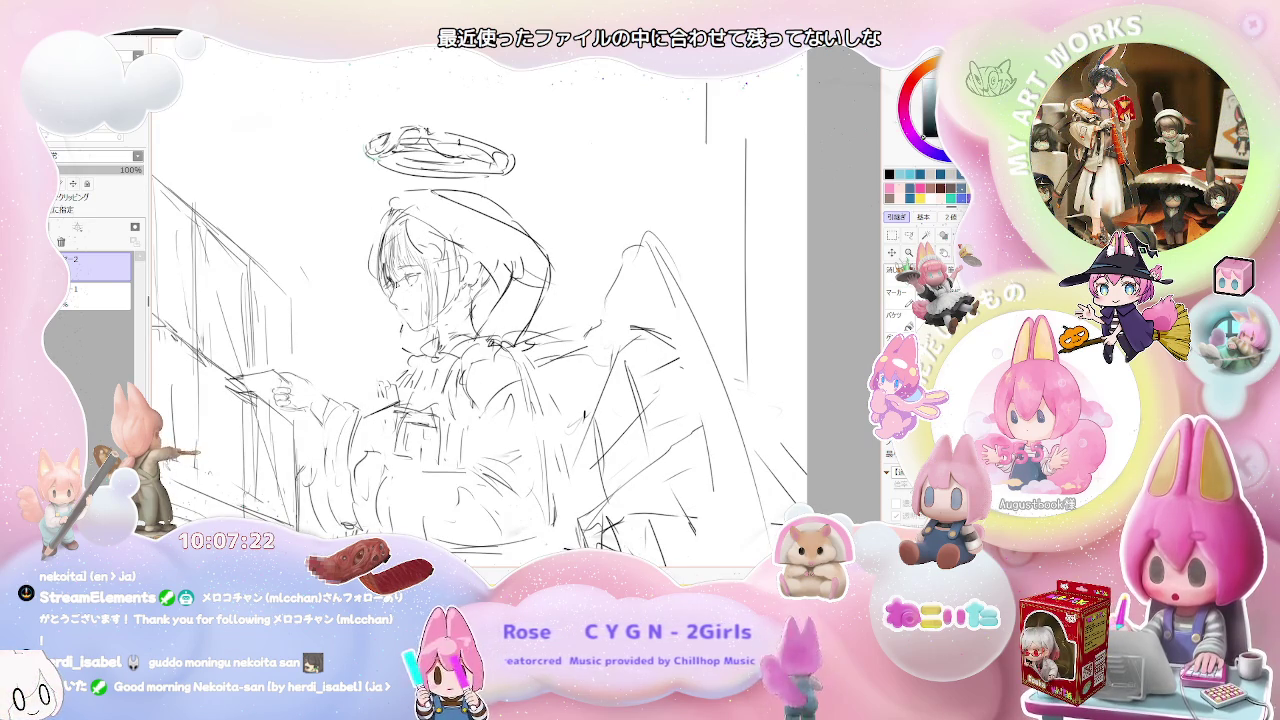
scroll(441, 249, "down", 2)
scroll(441, 249, "down", 1)
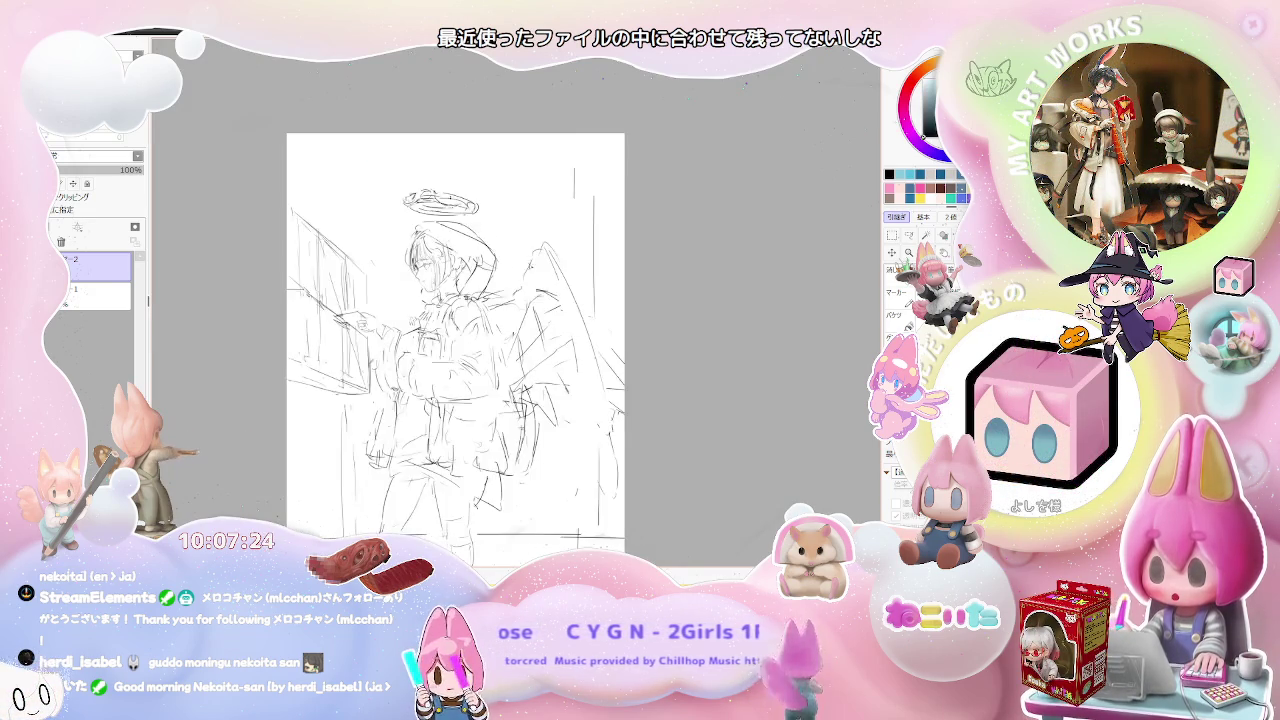
scroll(406, 345, "down", 1)
scroll(406, 345, "down", 1)
scroll(455, 270, "up", 1)
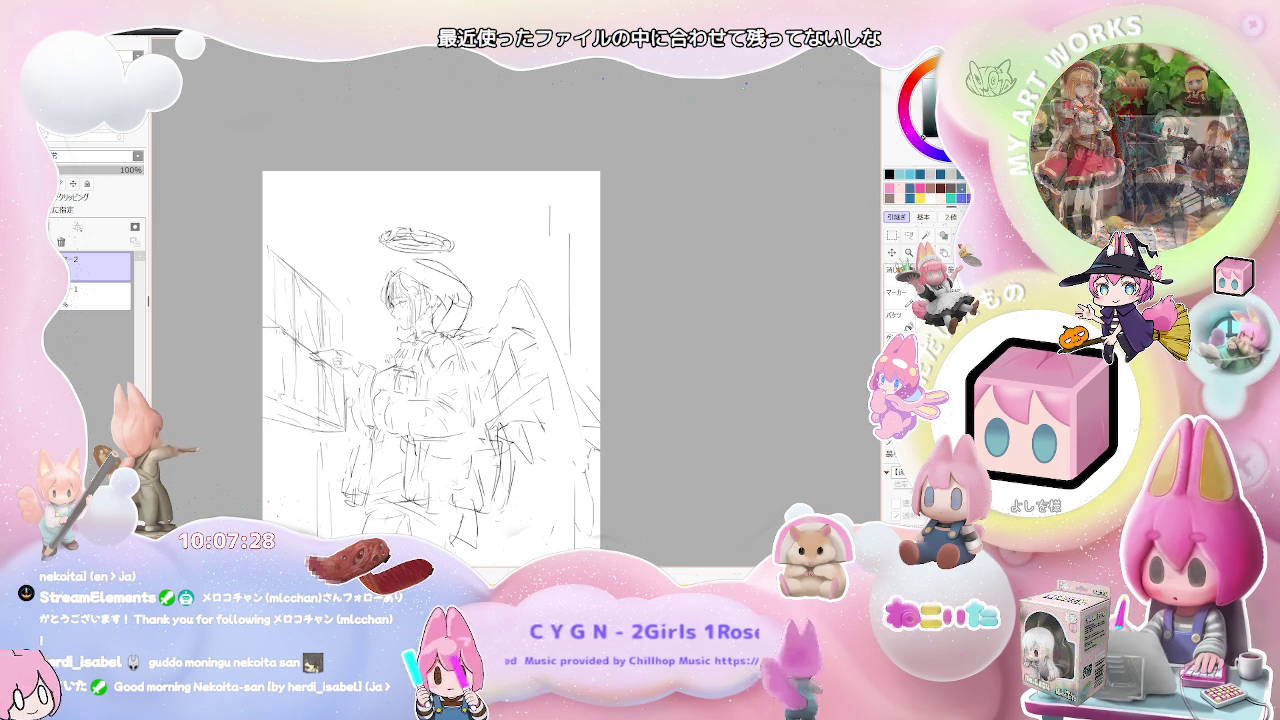
- Flip the view back and sketch pencil strokes along the hood and head outline
key("h")
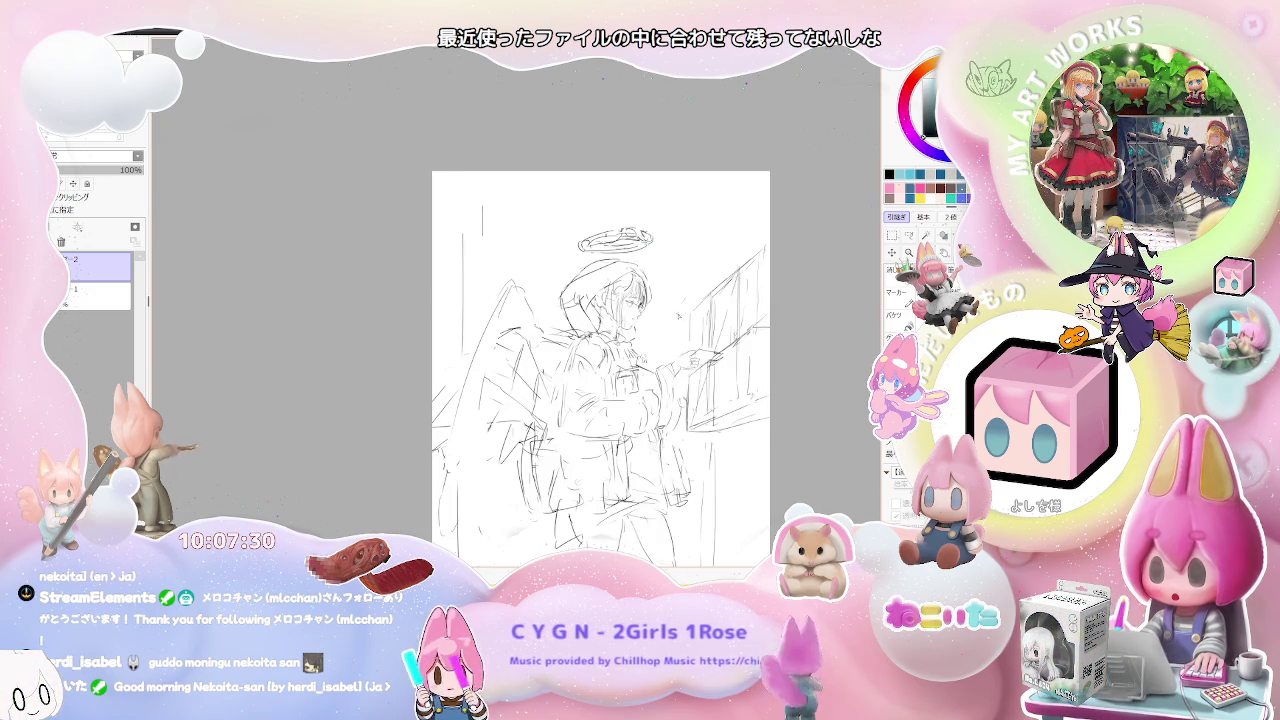
scroll(477, 358, "up", 1)
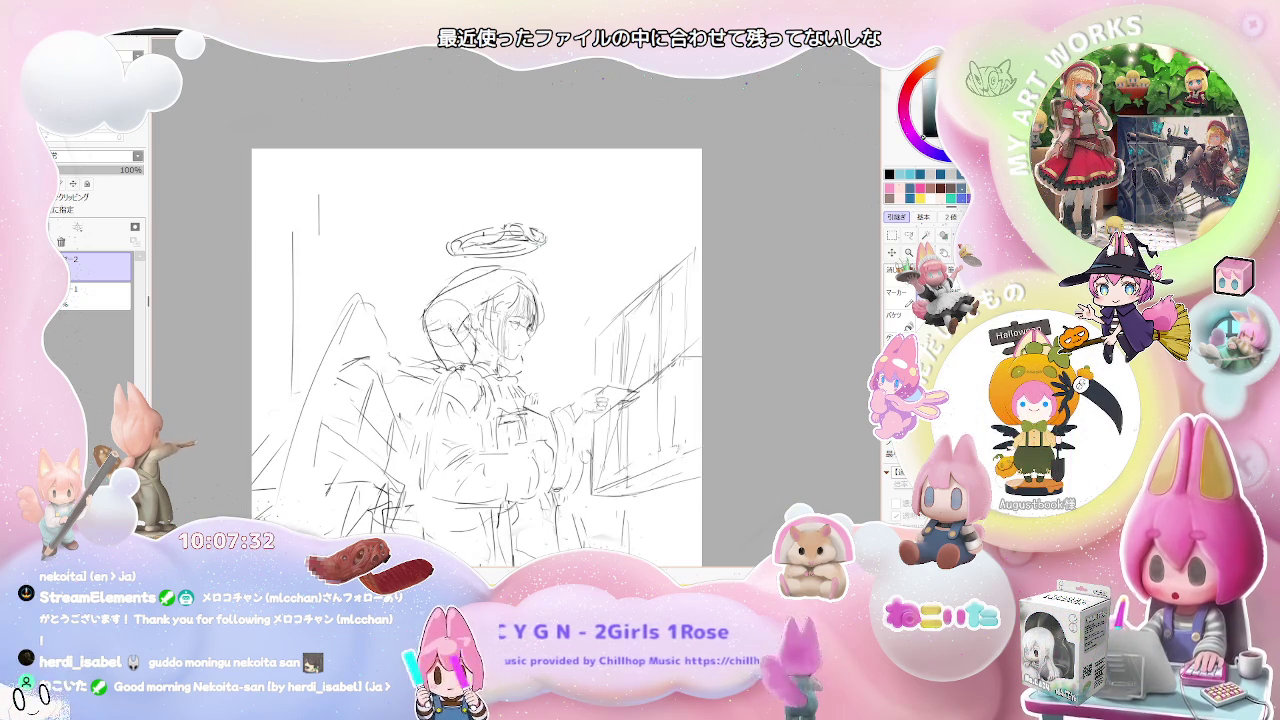
left_click_drag(490, 282, 440, 340)
left_click_drag(446, 280, 498, 350)
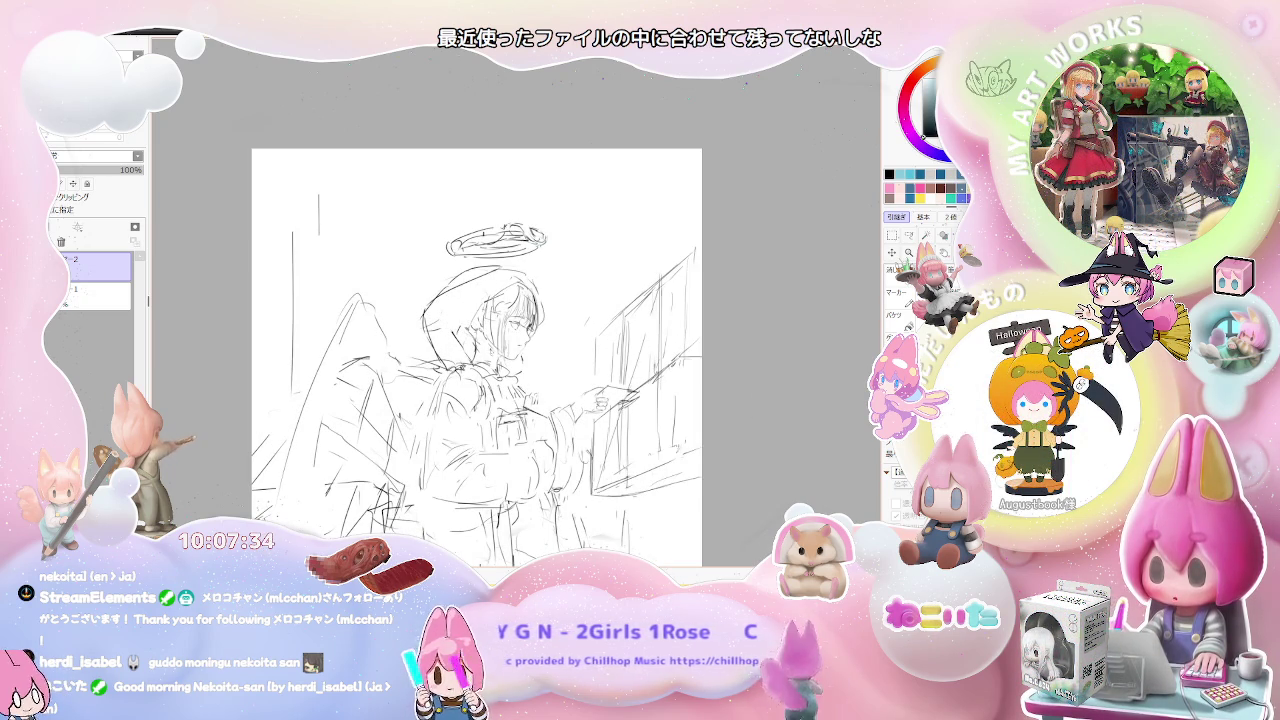
scroll(480, 368, "down", 2)
scroll(480, 368, "down", 1)
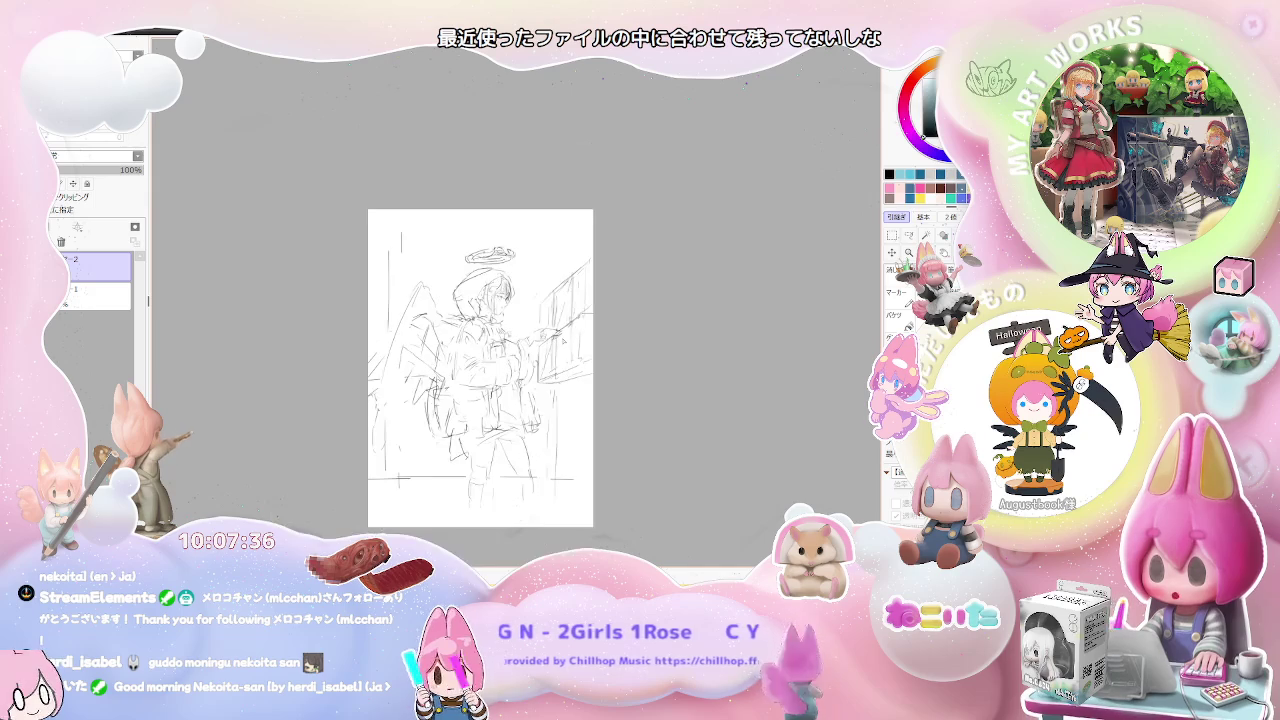
scroll(562, 337, "up", 1)
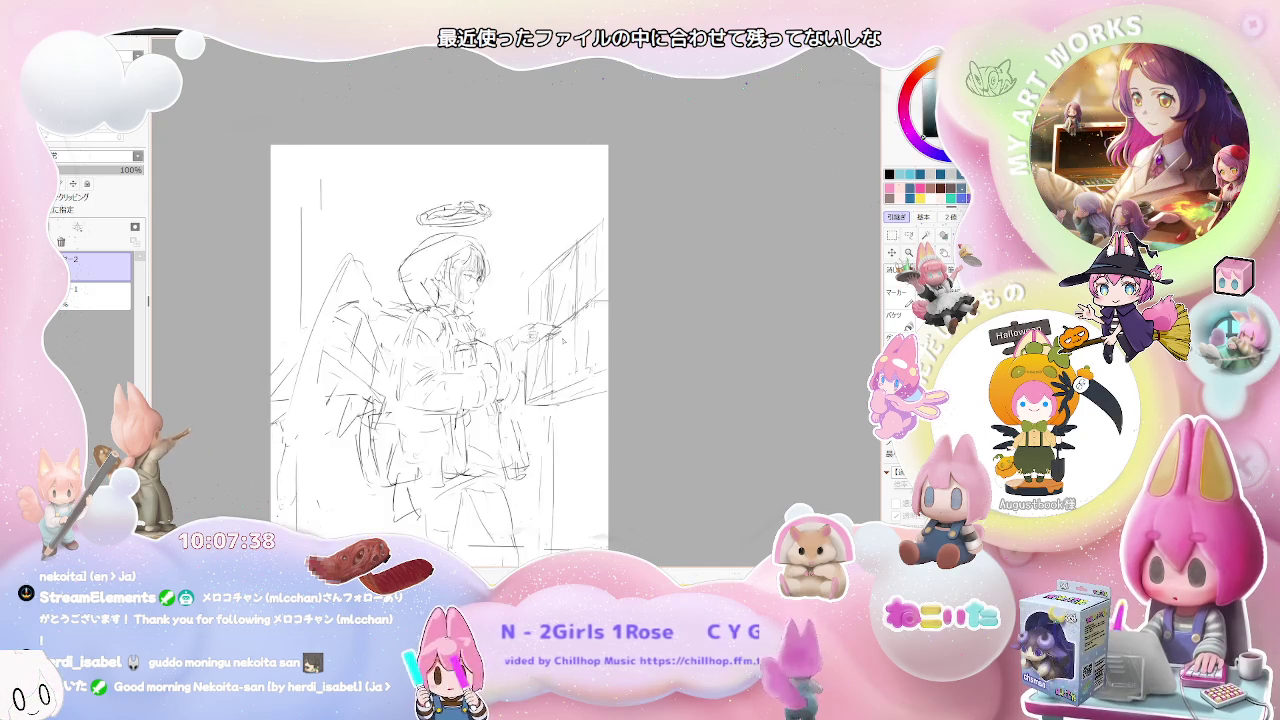
scroll(562, 337, "up", 1)
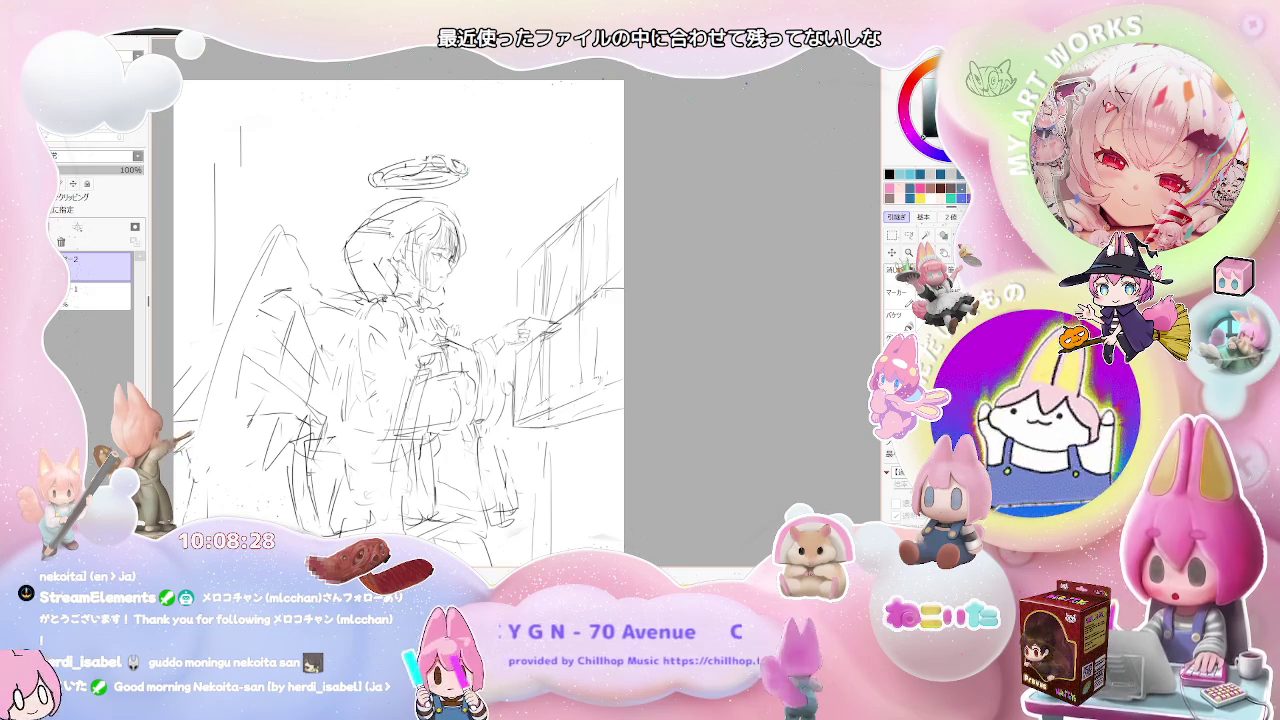
mouse_move(400, 300)
left_mouse_down()
mouse_move(365, 280)
mouse_move(342, 240)
left_mouse_up()
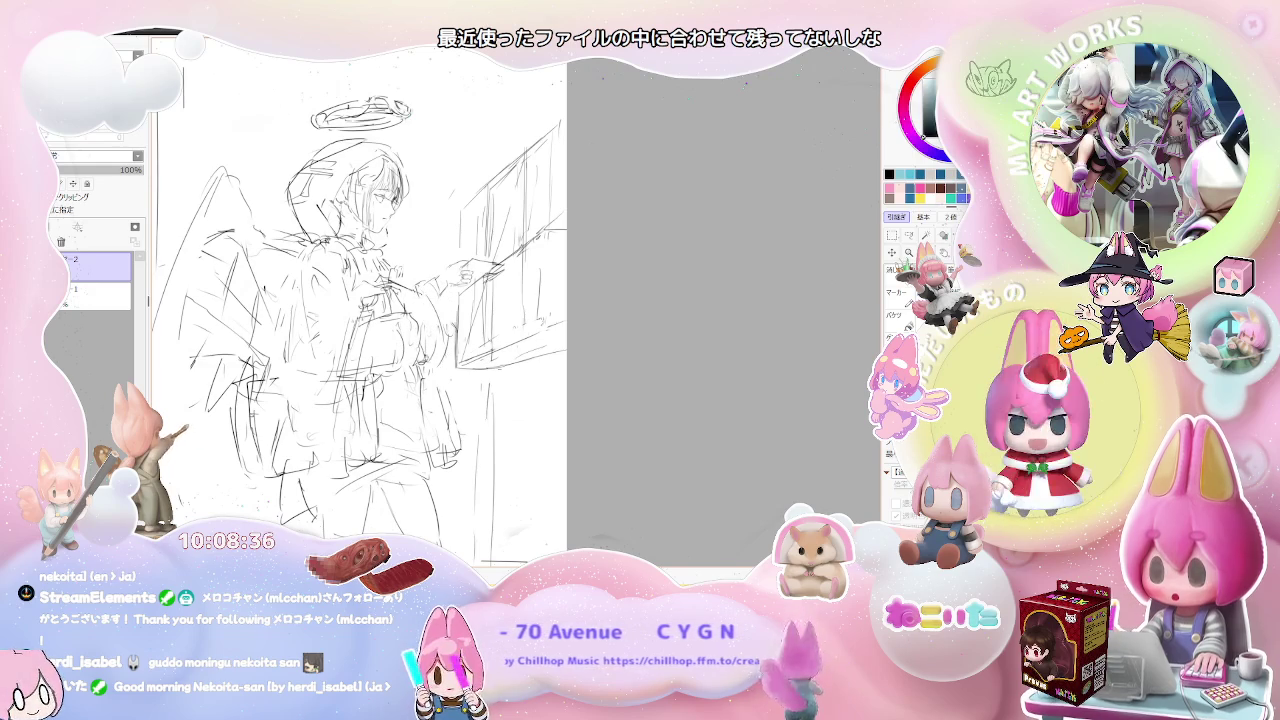
scroll(430, 377, "down", 1)
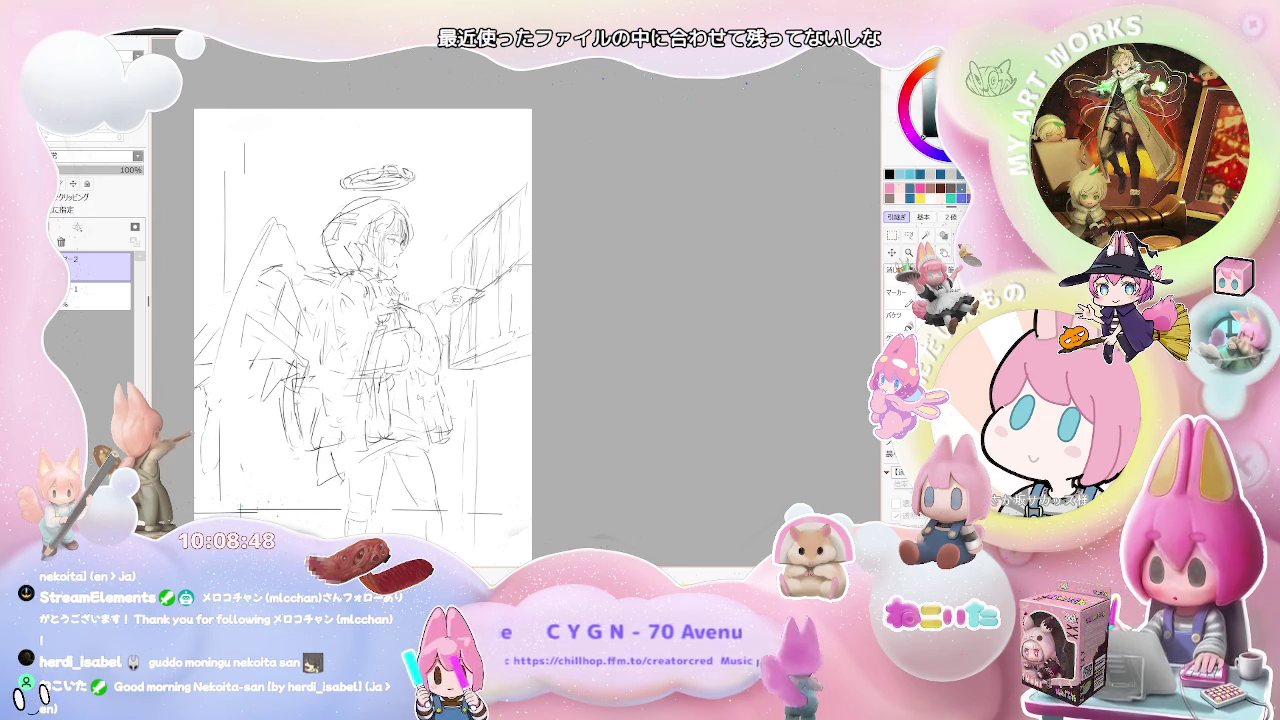
scroll(433, 474, "down", 2)
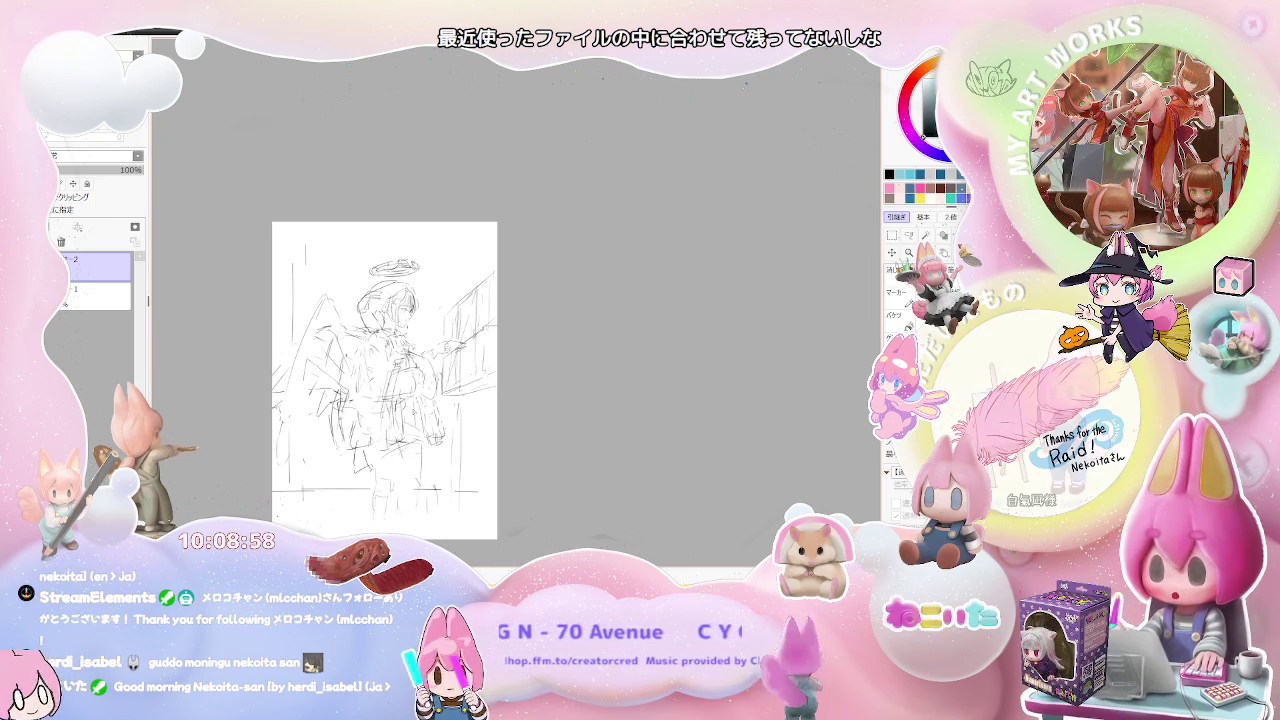
- Undo the stray mark near the hand and add a small pencil stroke to the lower body
key("ctrl+z")
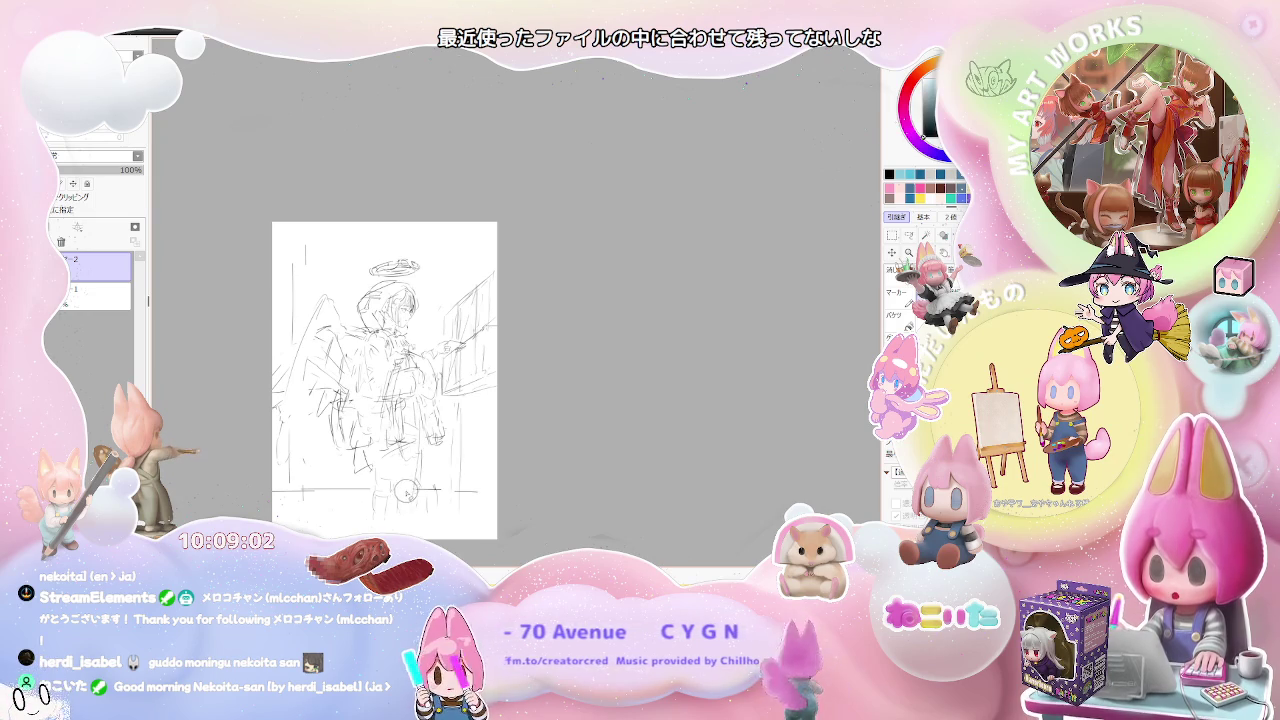
left_click_drag(398, 470, 404, 478)
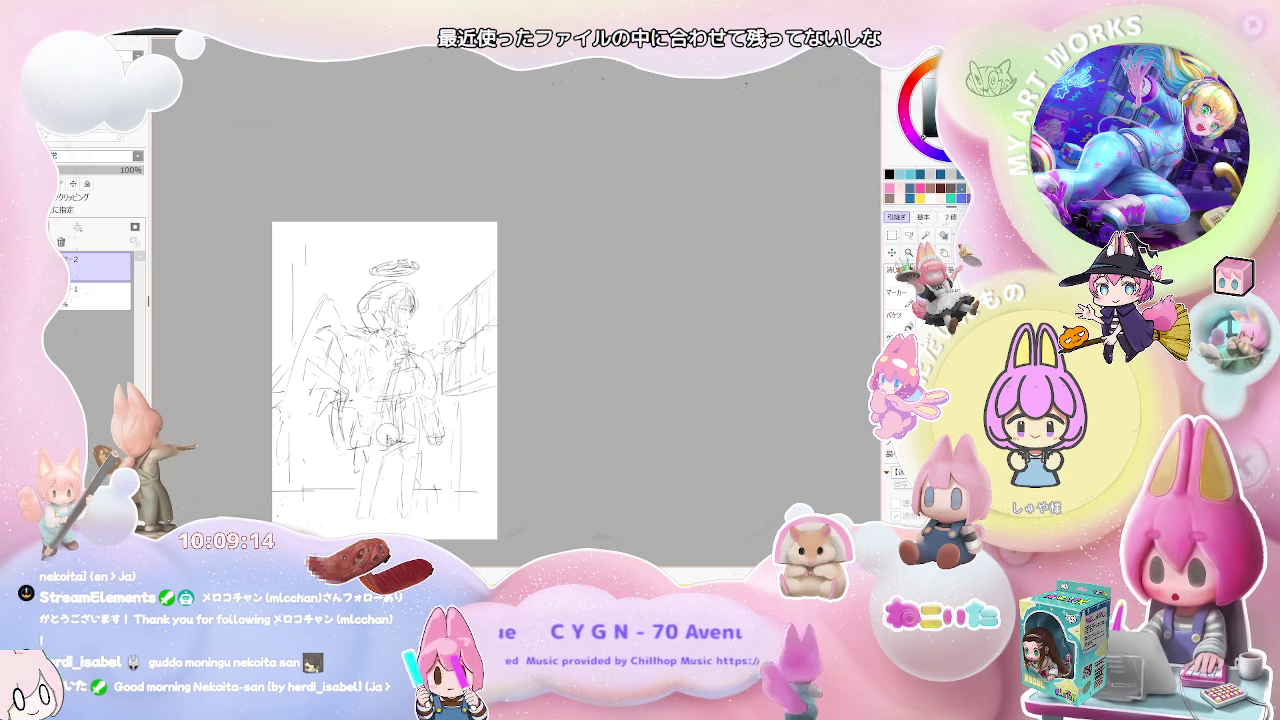
scroll(422, 438, "up", 1)
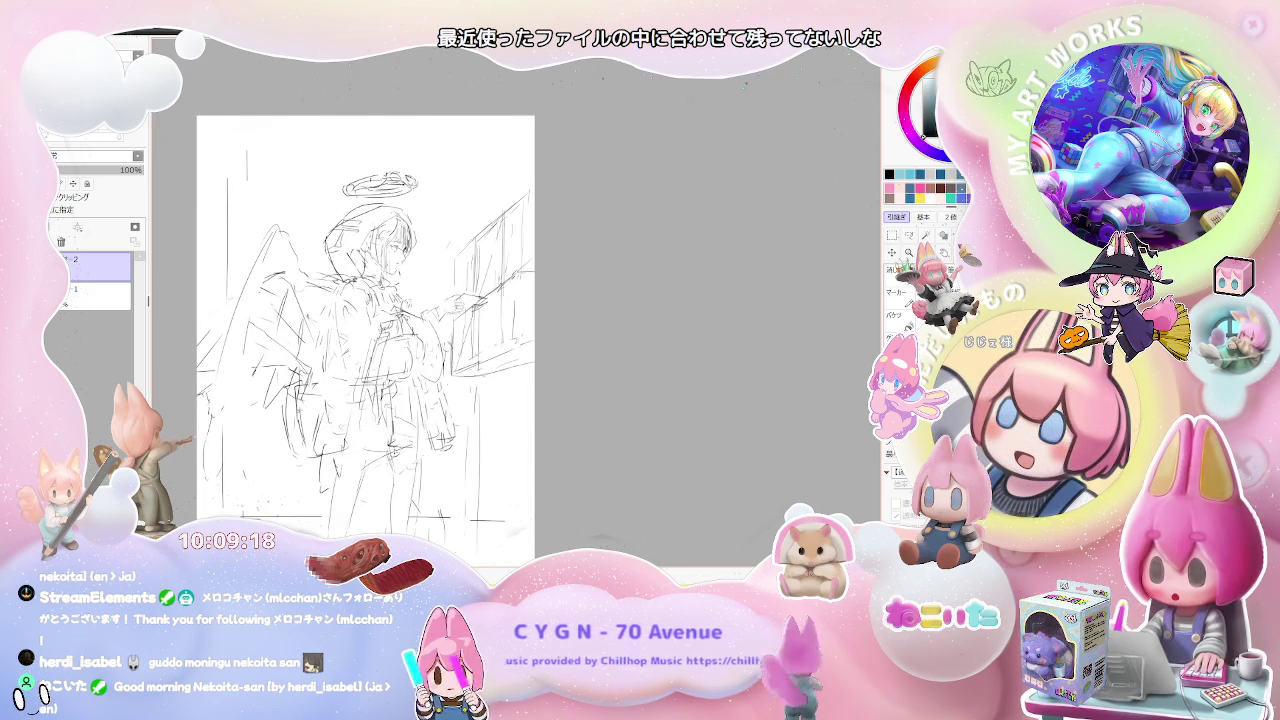
scroll(411, 452, "down", 1)
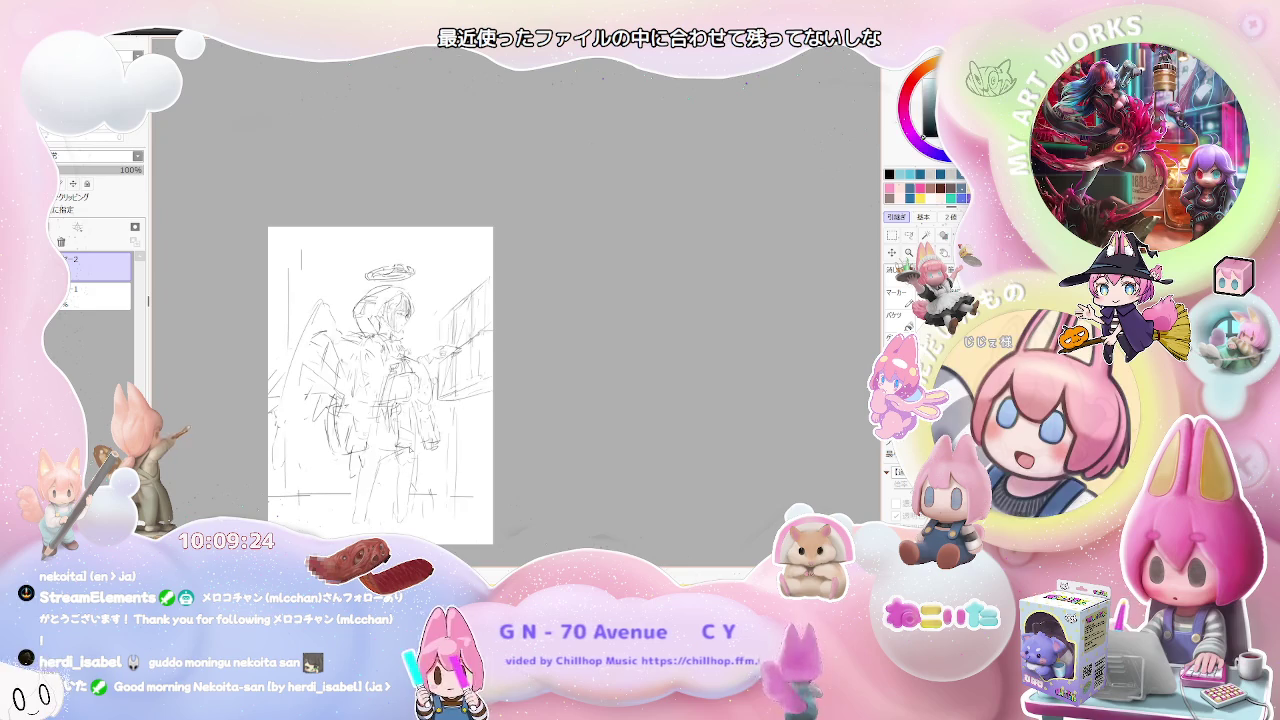
scroll(409, 455, "up", 1)
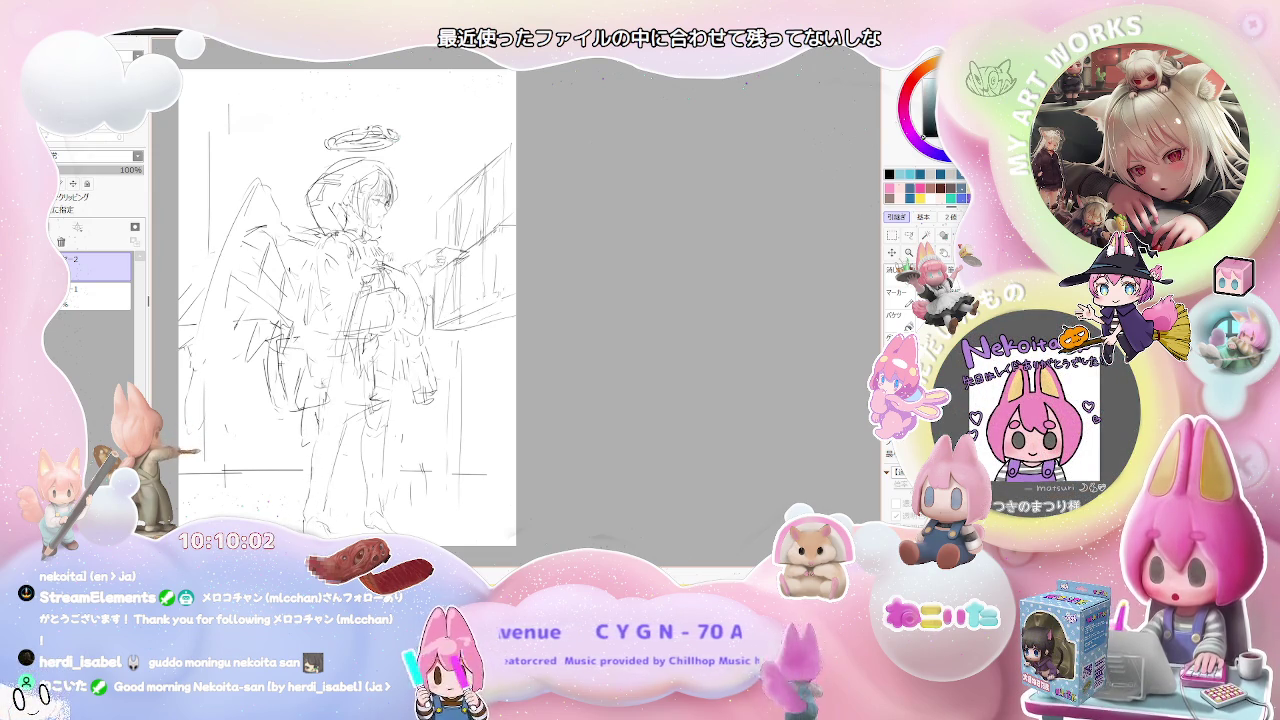
- Sketch three short floor lines at the bottom of the page around the angel's feet
scroll(418, 423, "down", 2)
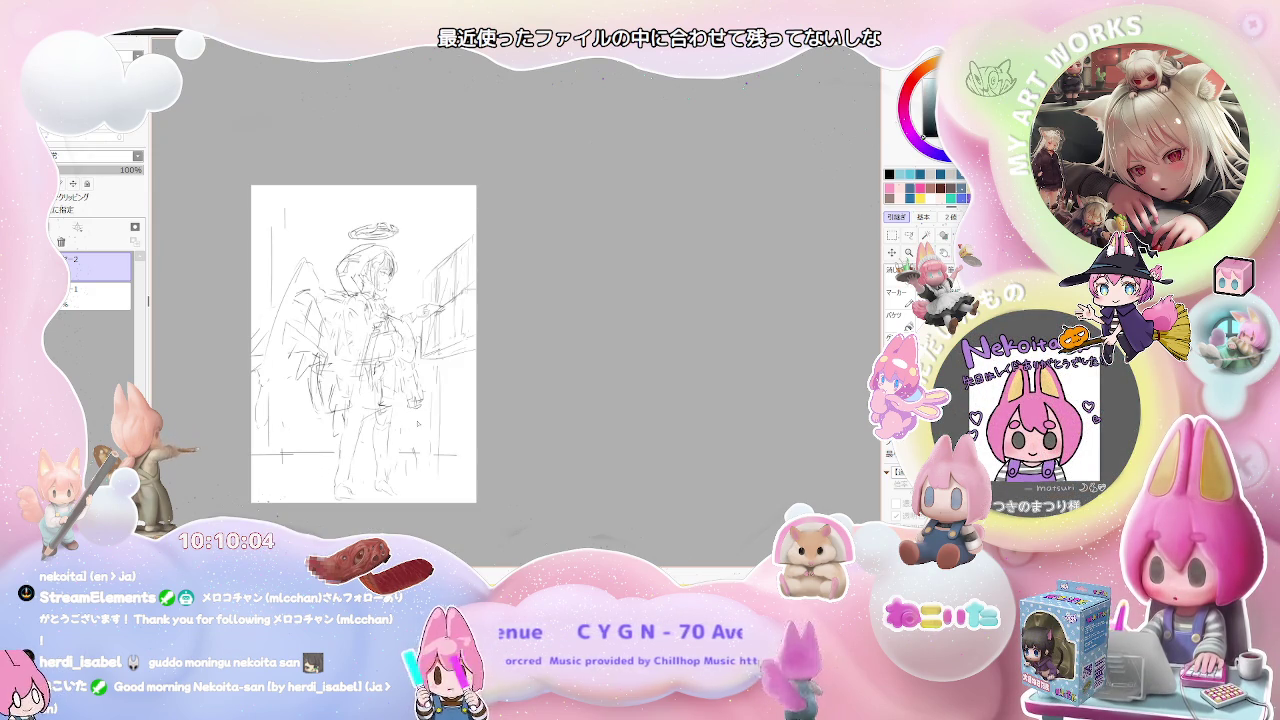
scroll(418, 424, "up", 2)
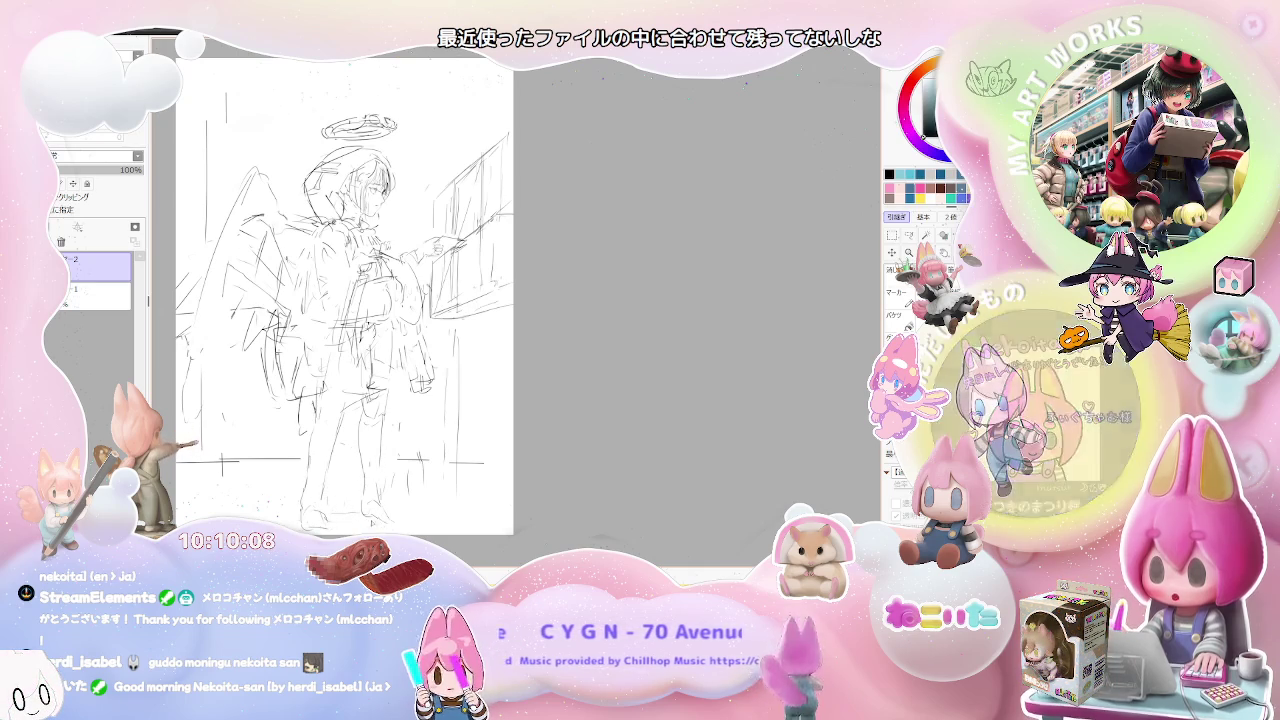
scroll(344, 300, "up", 1)
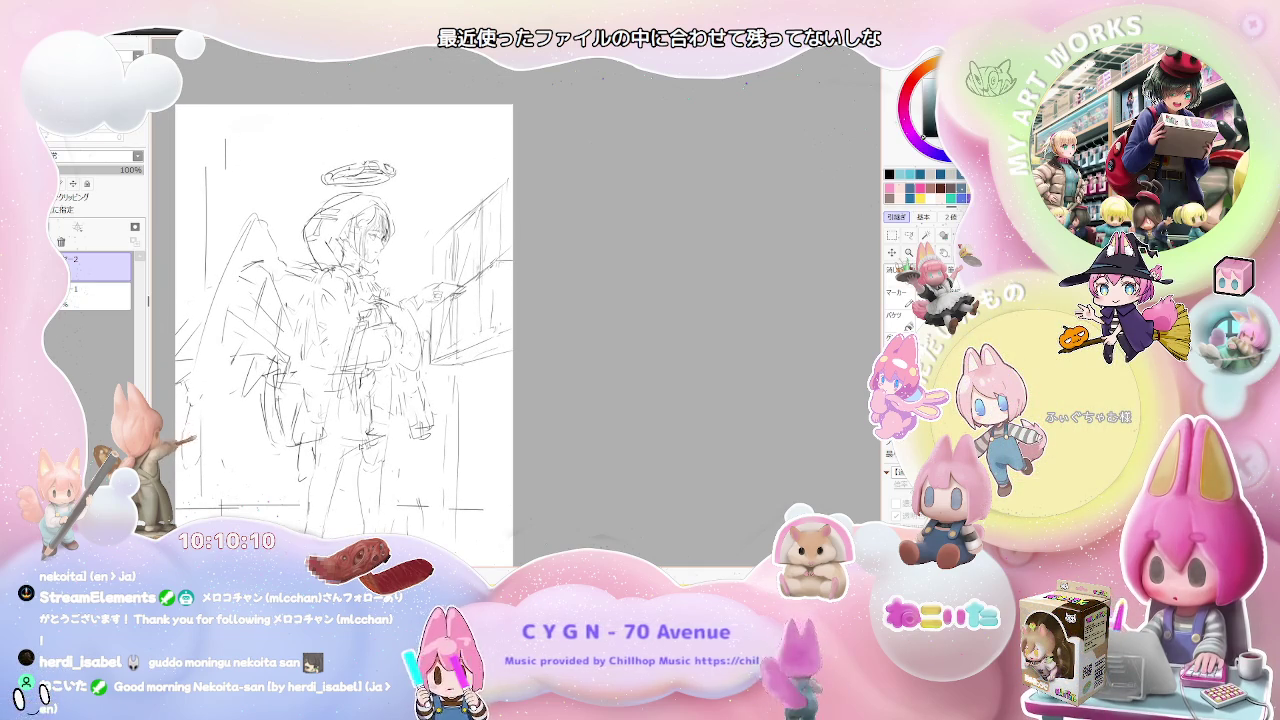
scroll(344, 330, "up", 1)
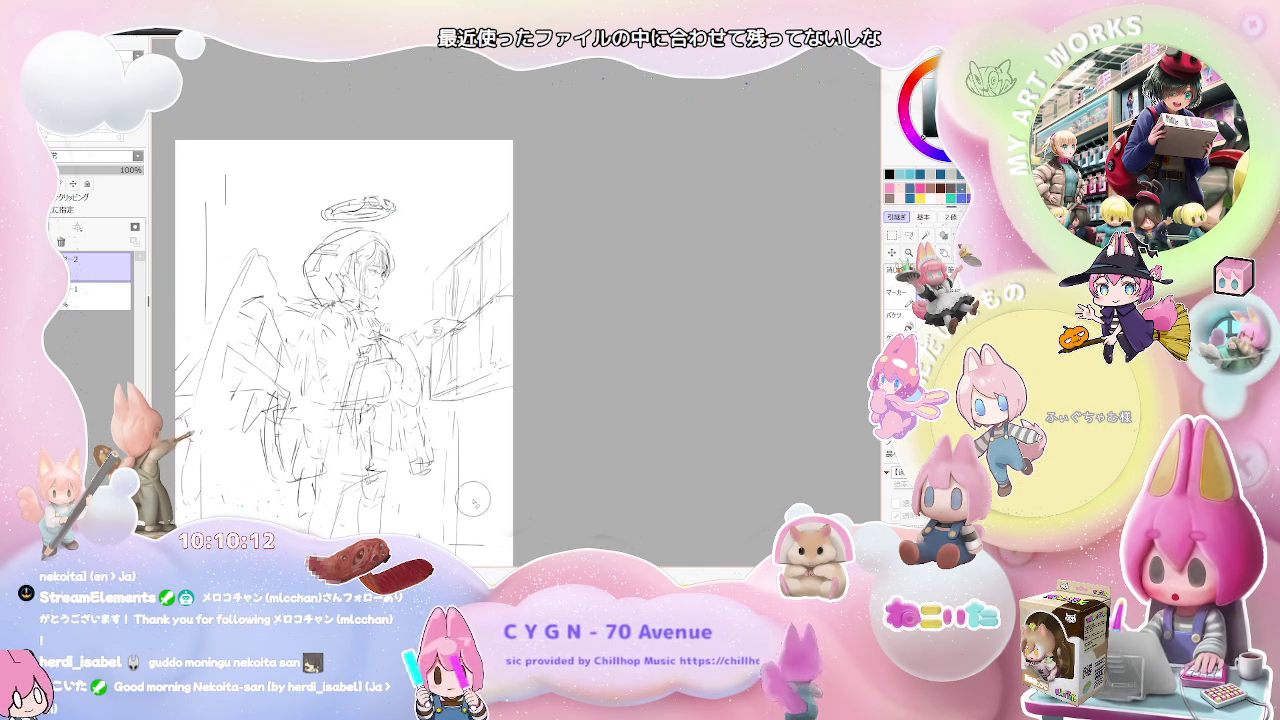
scroll(474, 500, "down", 2)
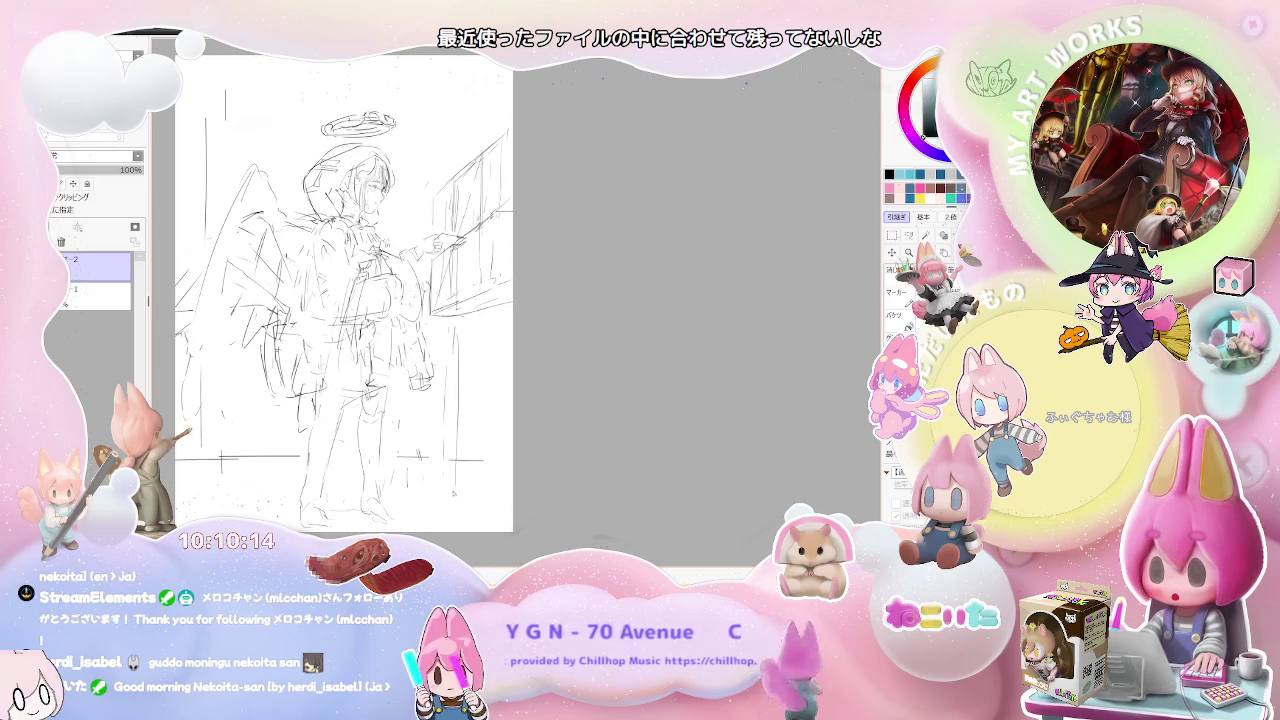
left_click_drag(452, 492, 498, 518)
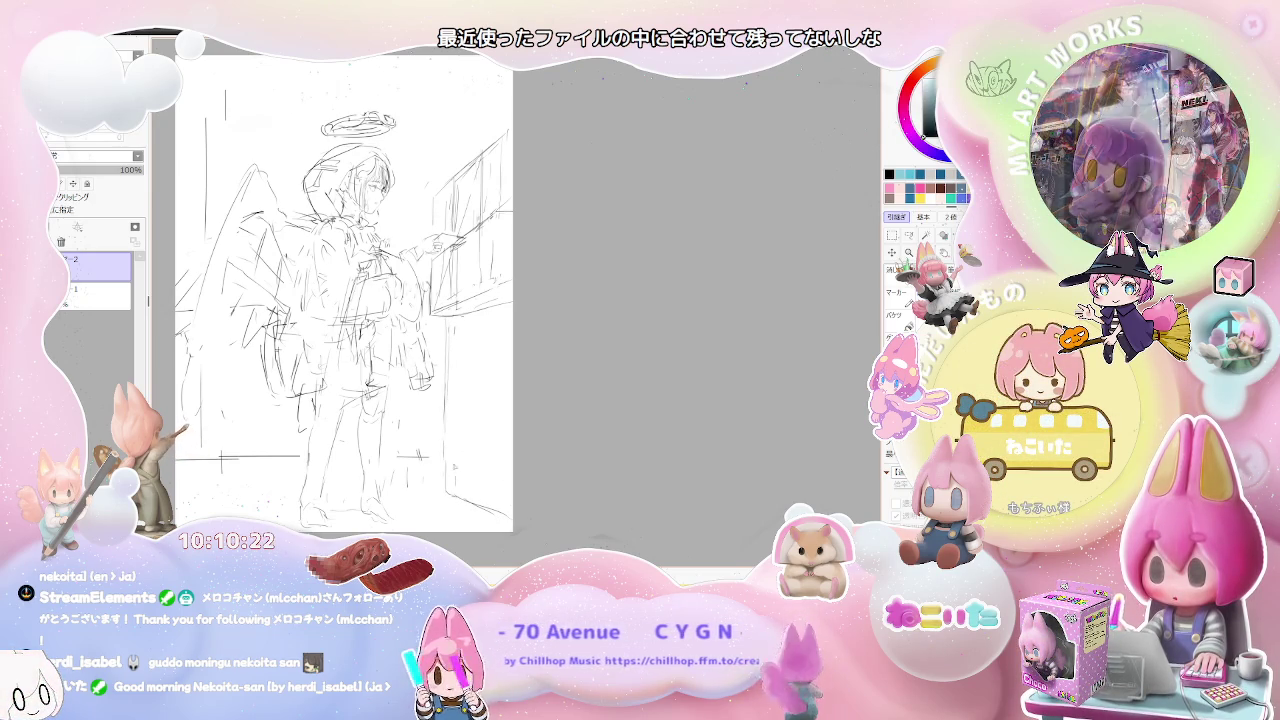
left_click_drag(414, 481, 436, 481)
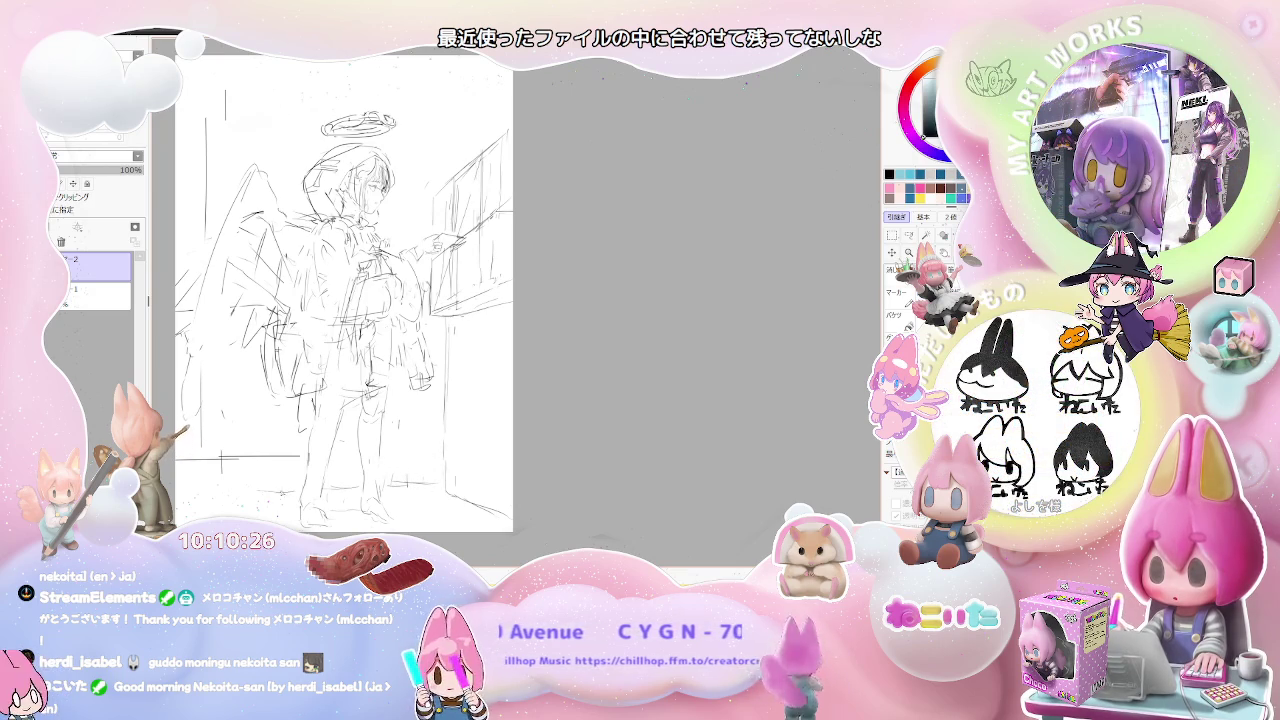
left_click_drag(212, 492, 252, 492)
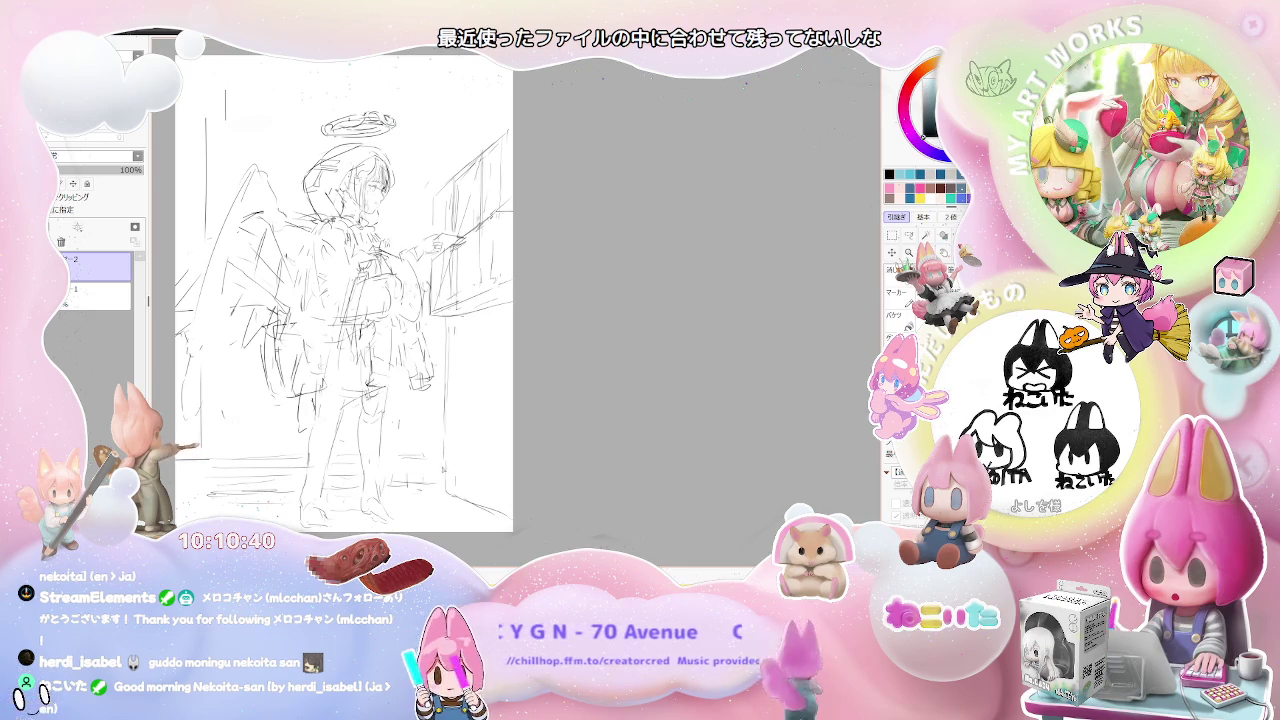
scroll(346, 476, "down", 1)
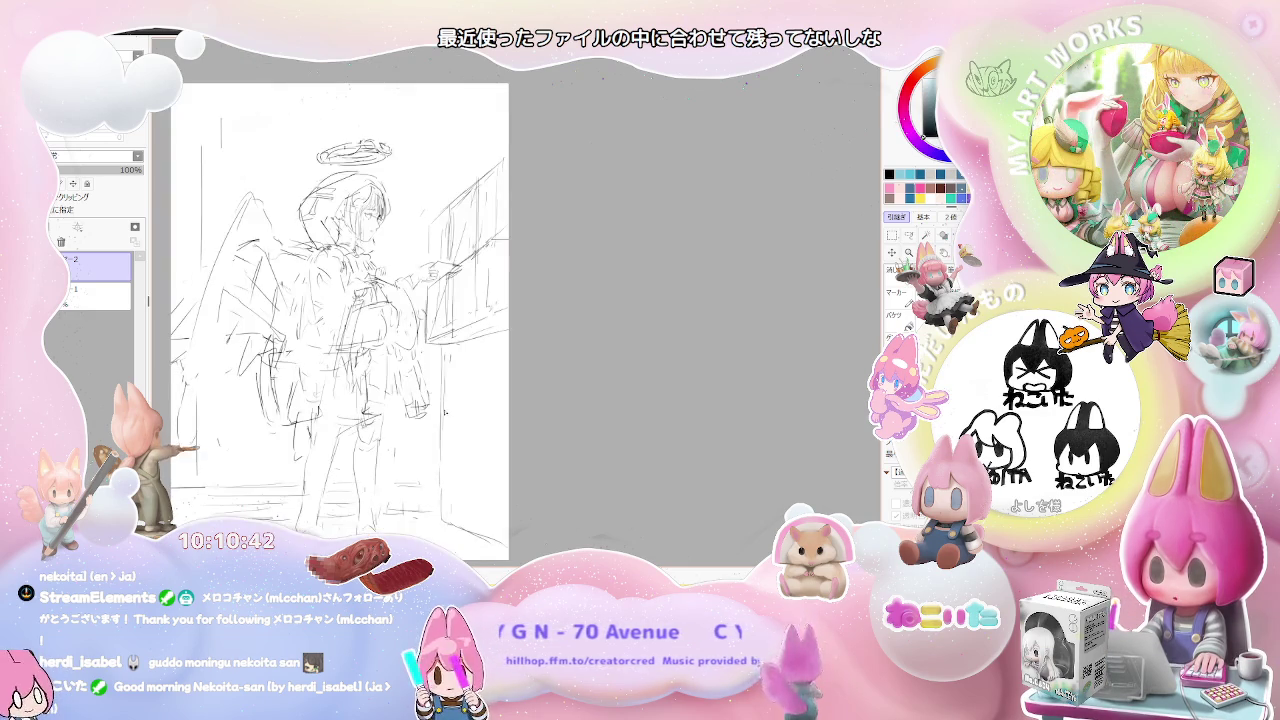
scroll(436, 354, "up", 1)
scroll(436, 354, "up", 1)
scroll(420, 370, "up", 1)
scroll(400, 390, "up", 1)
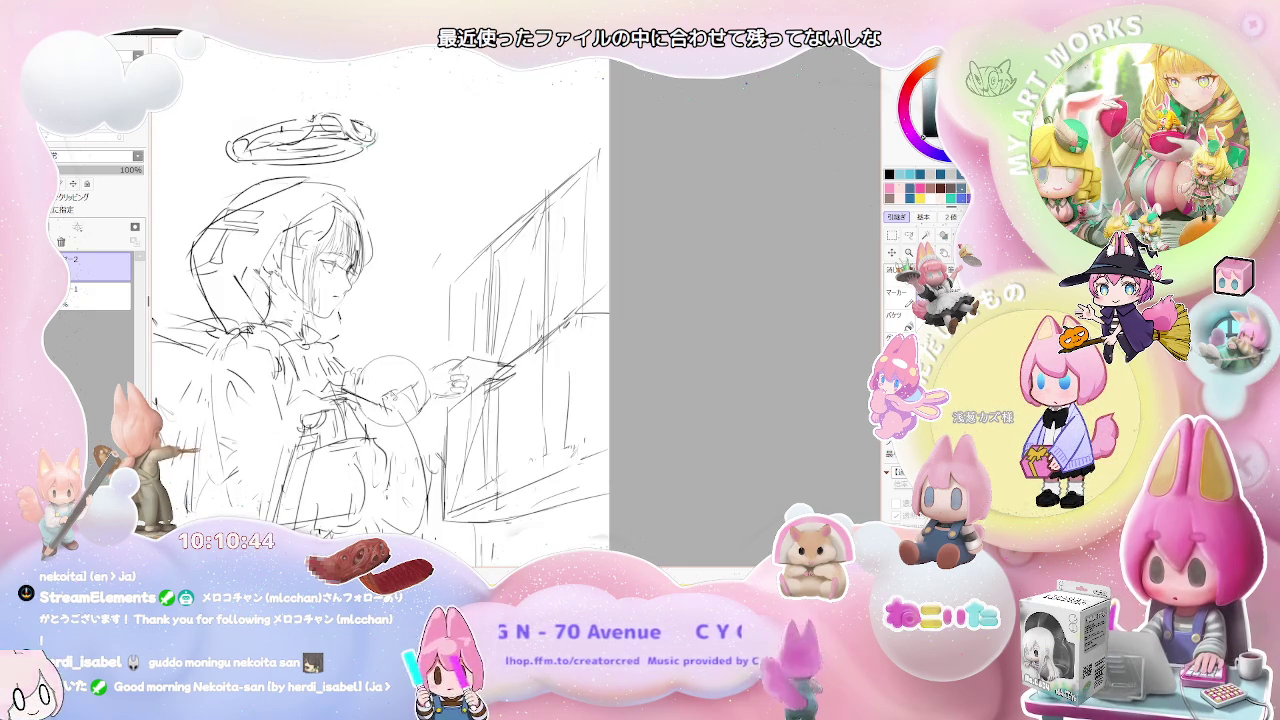
scroll(474, 464, "down", 1)
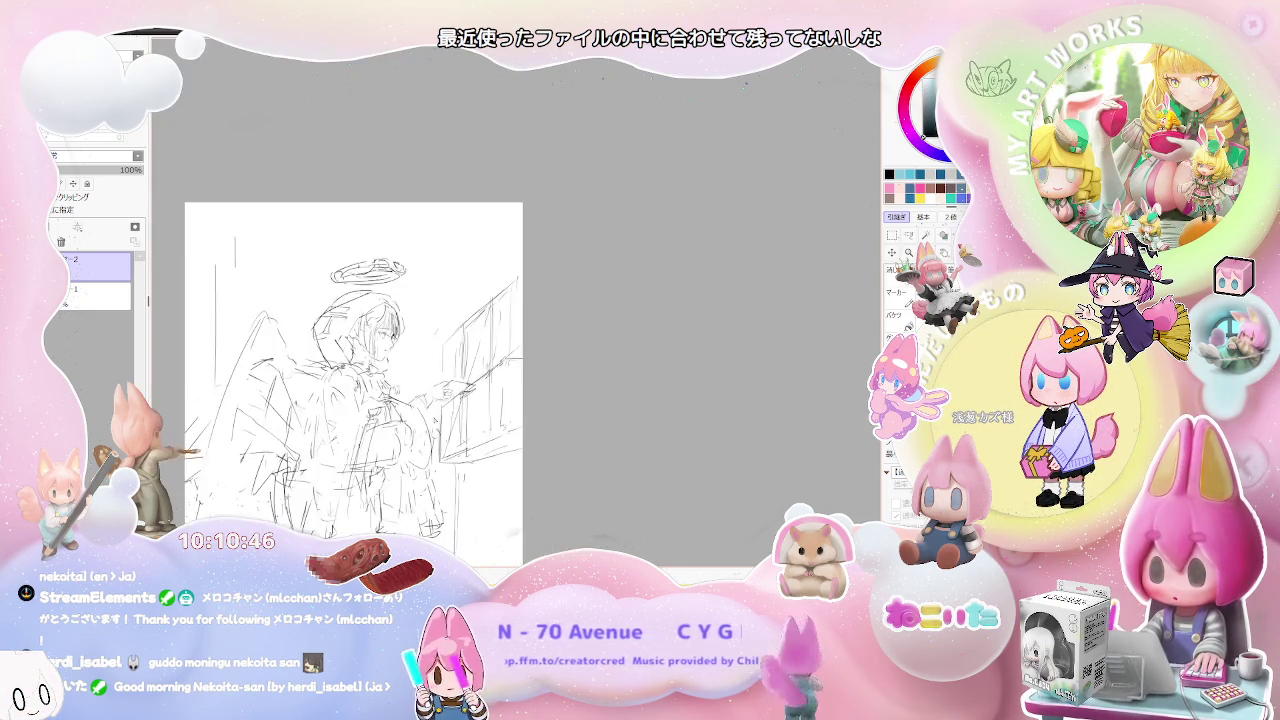
scroll(474, 464, "down", 1)
scroll(474, 464, "down", 1)
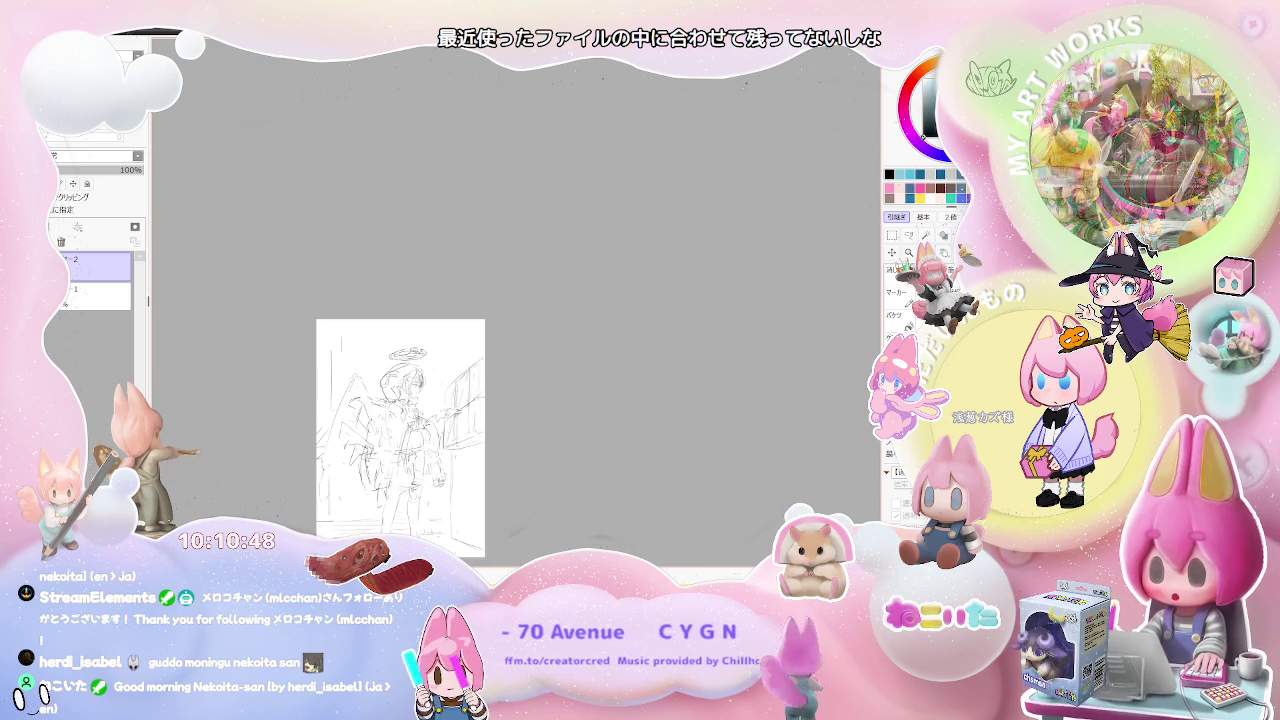
scroll(473, 463, "up", 2)
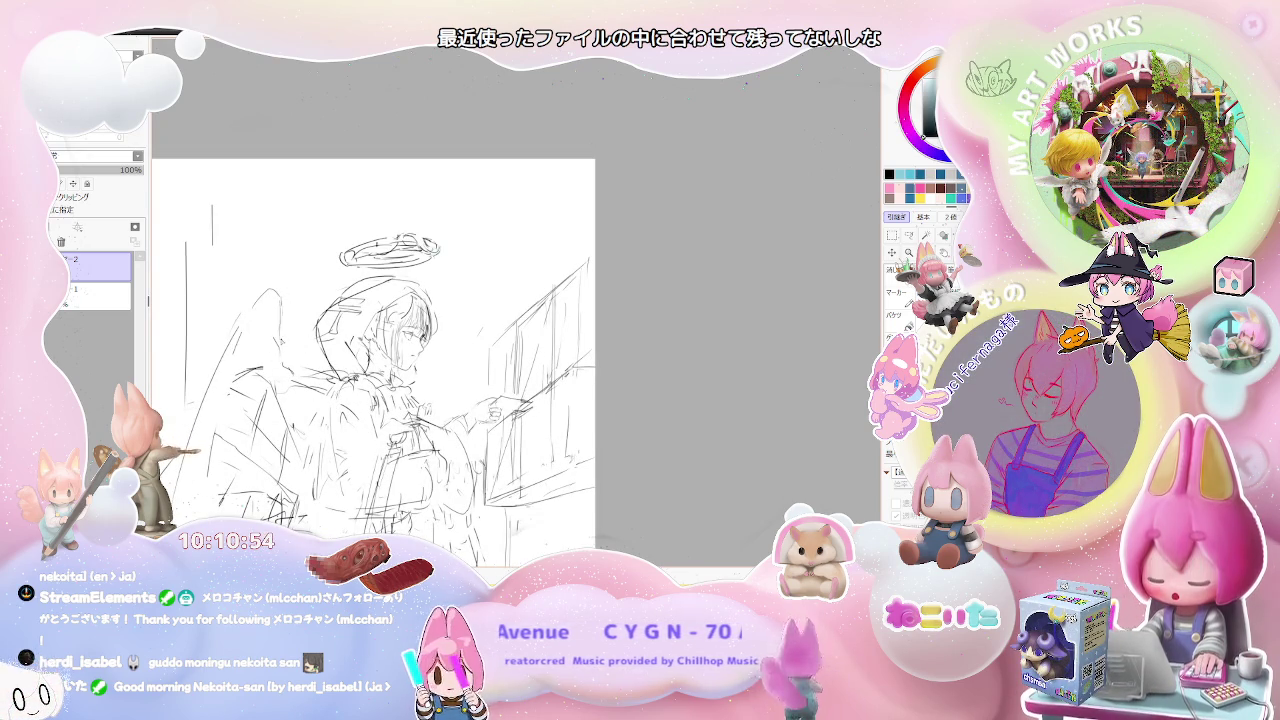
scroll(236, 346, "down", 1)
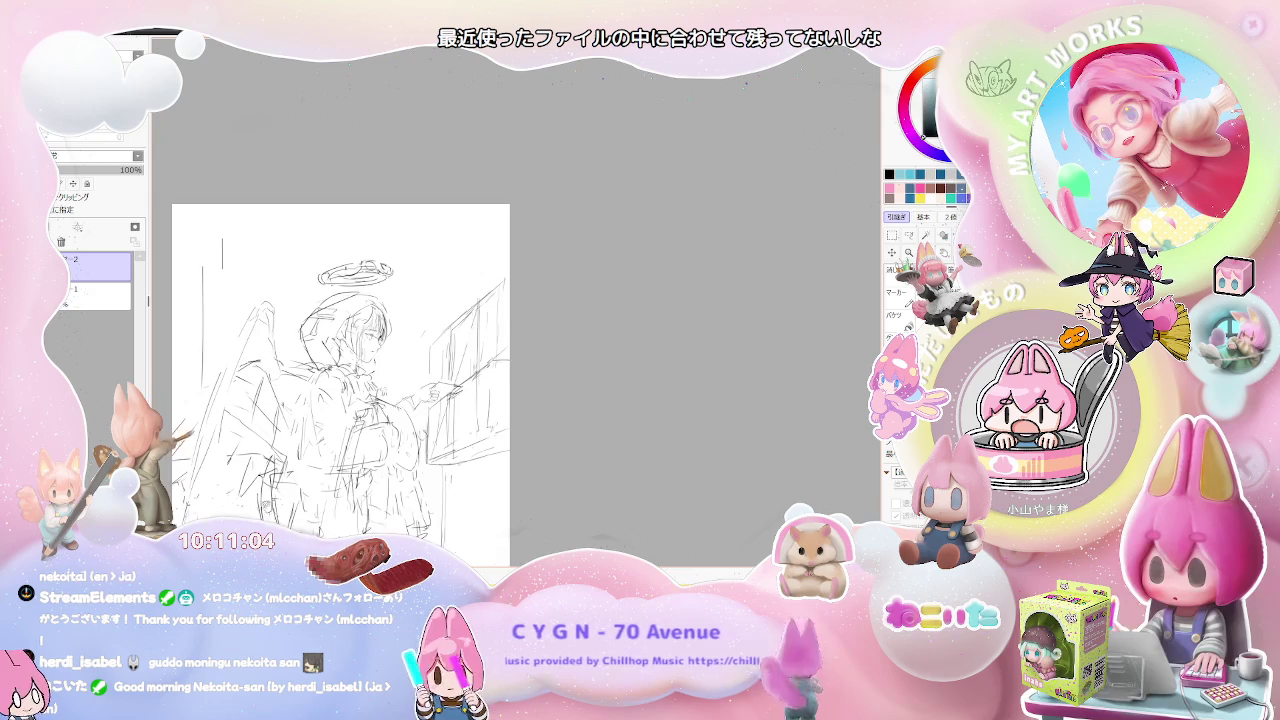
scroll(343, 380, "down", 2)
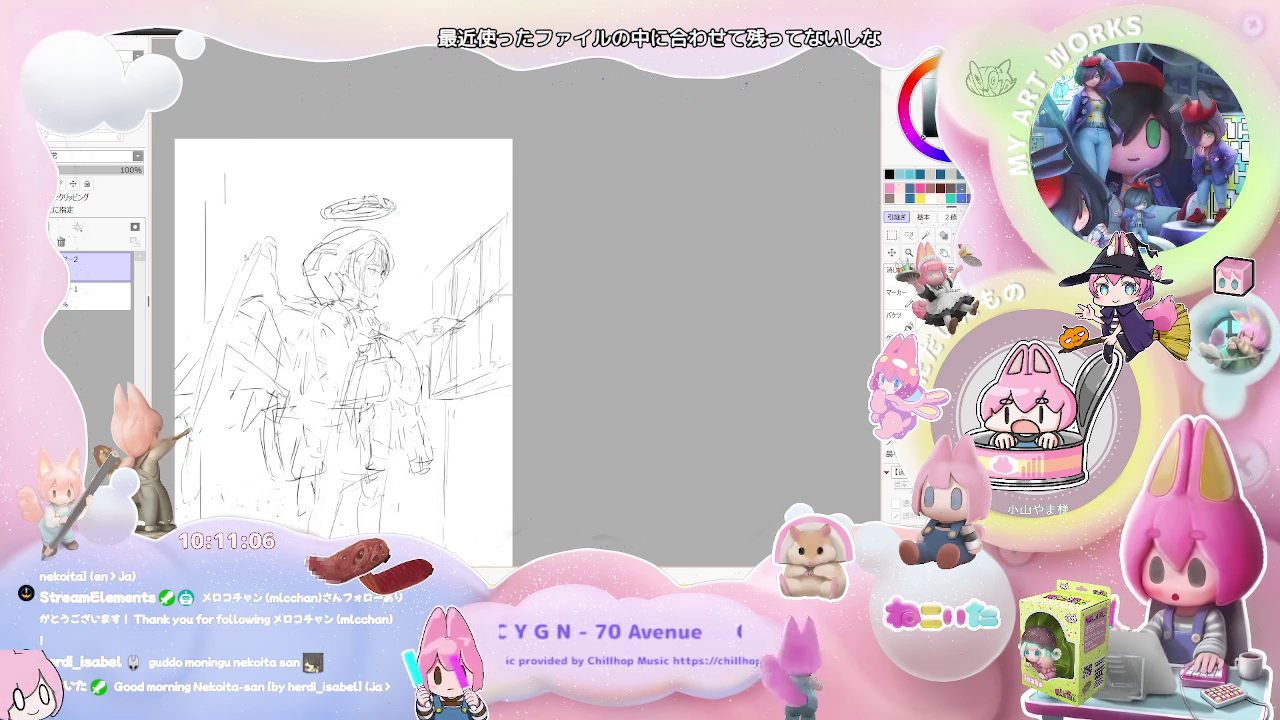